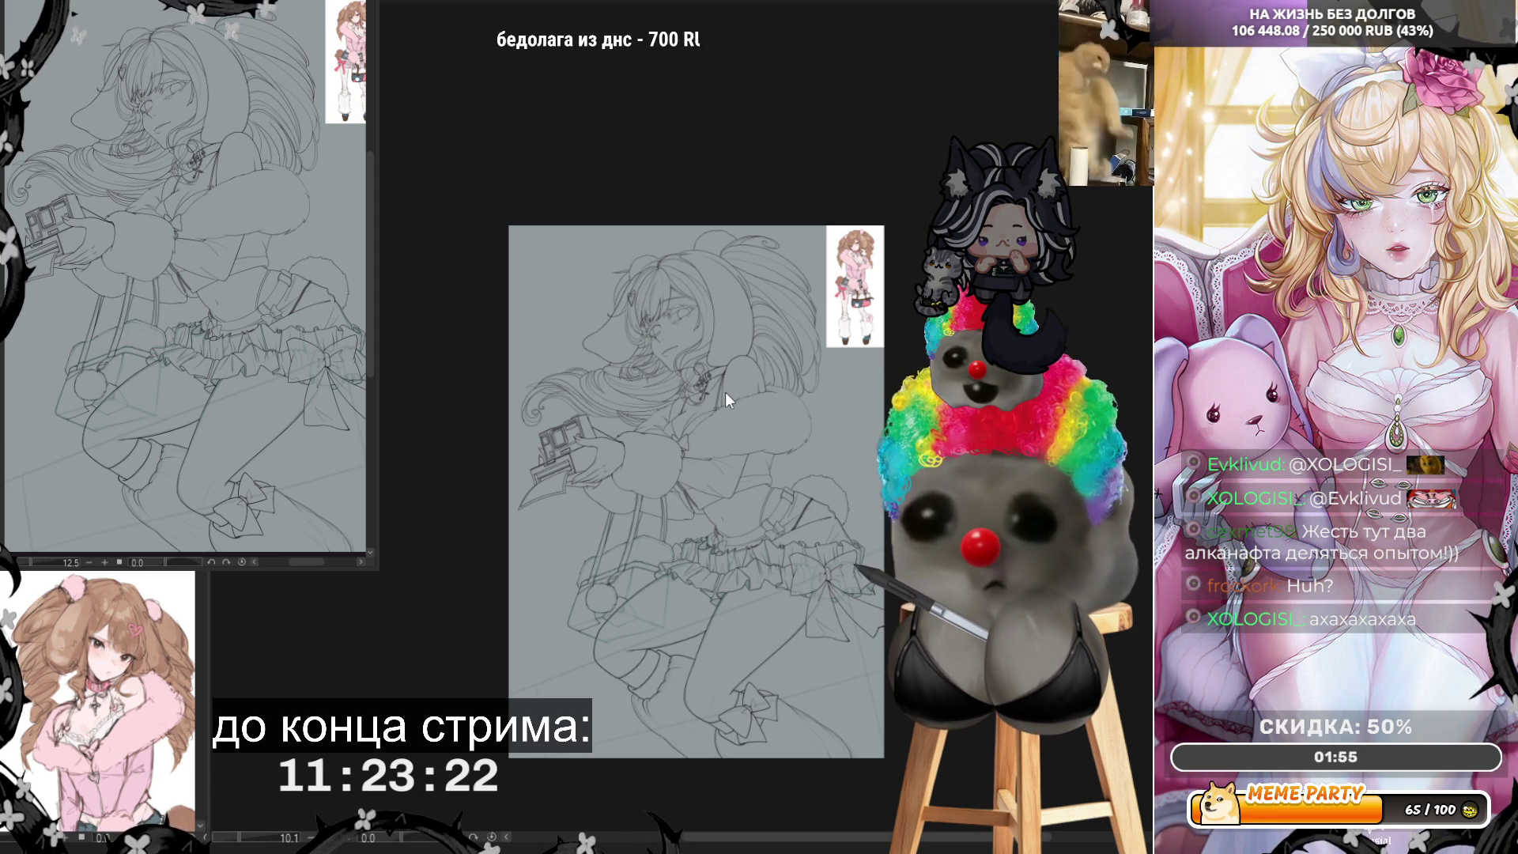
Step: Zoom in close on the girl's head, camera and upper body to check the lineart
scroll(685, 385, "up", 4)
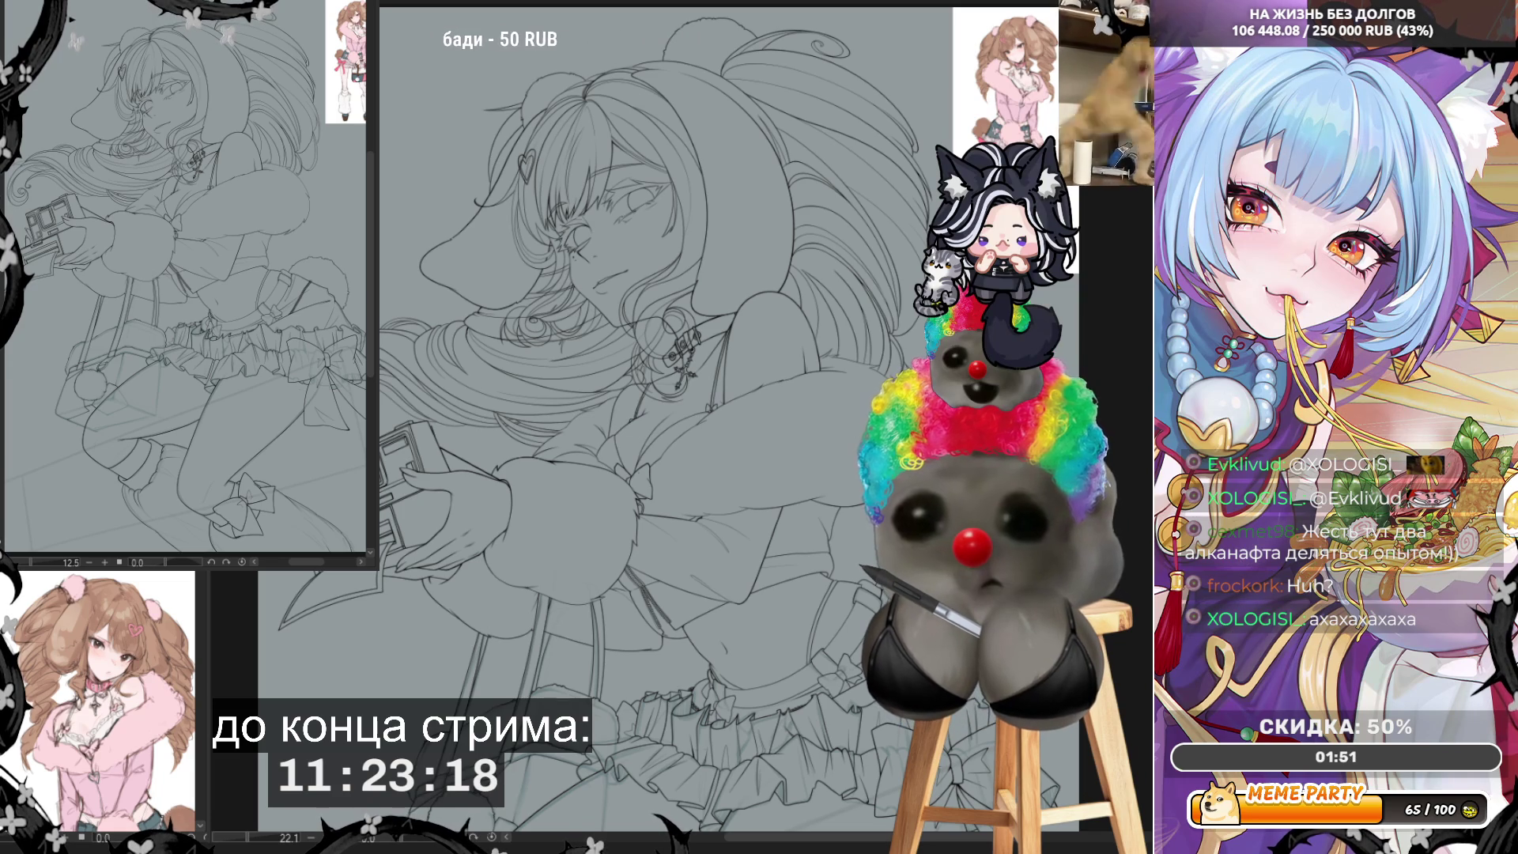
scroll(683, 339, "down", 2)
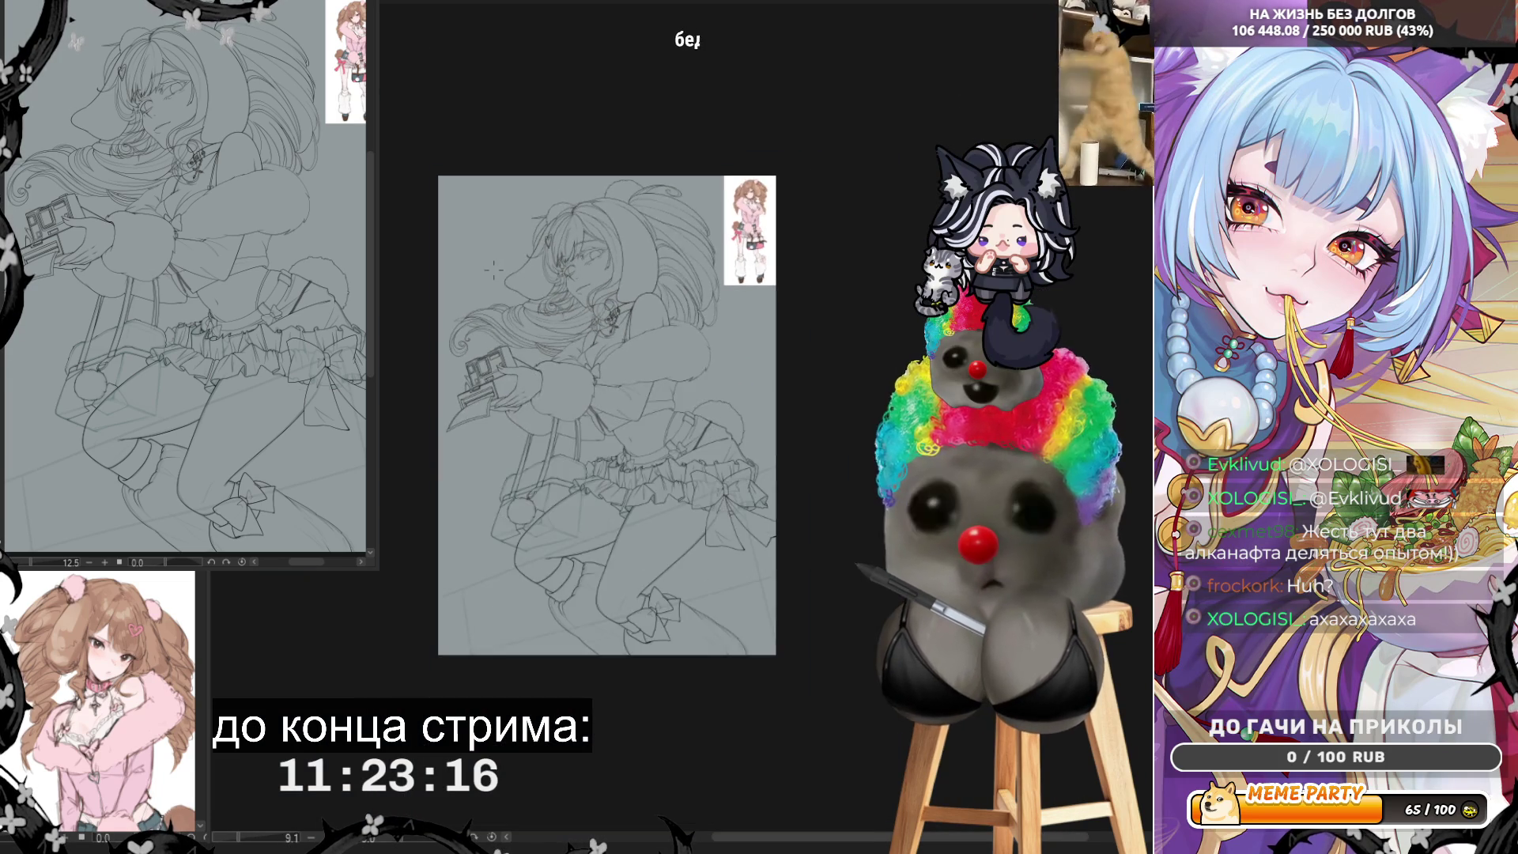
scroll(619, 353, "up", 1)
scroll(619, 353, "up", 1)
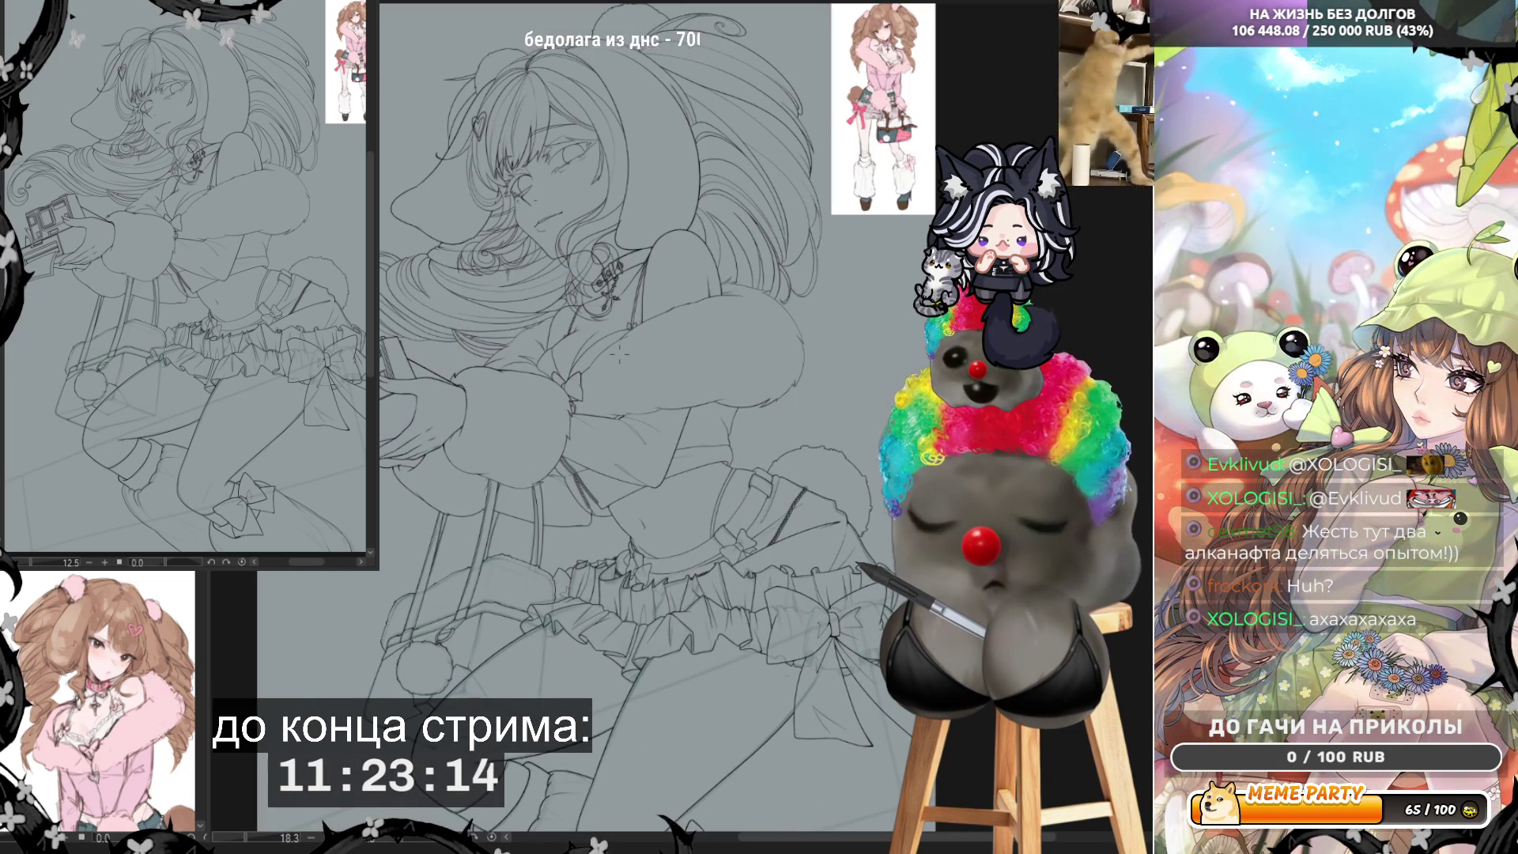
scroll(619, 353, "down", 1)
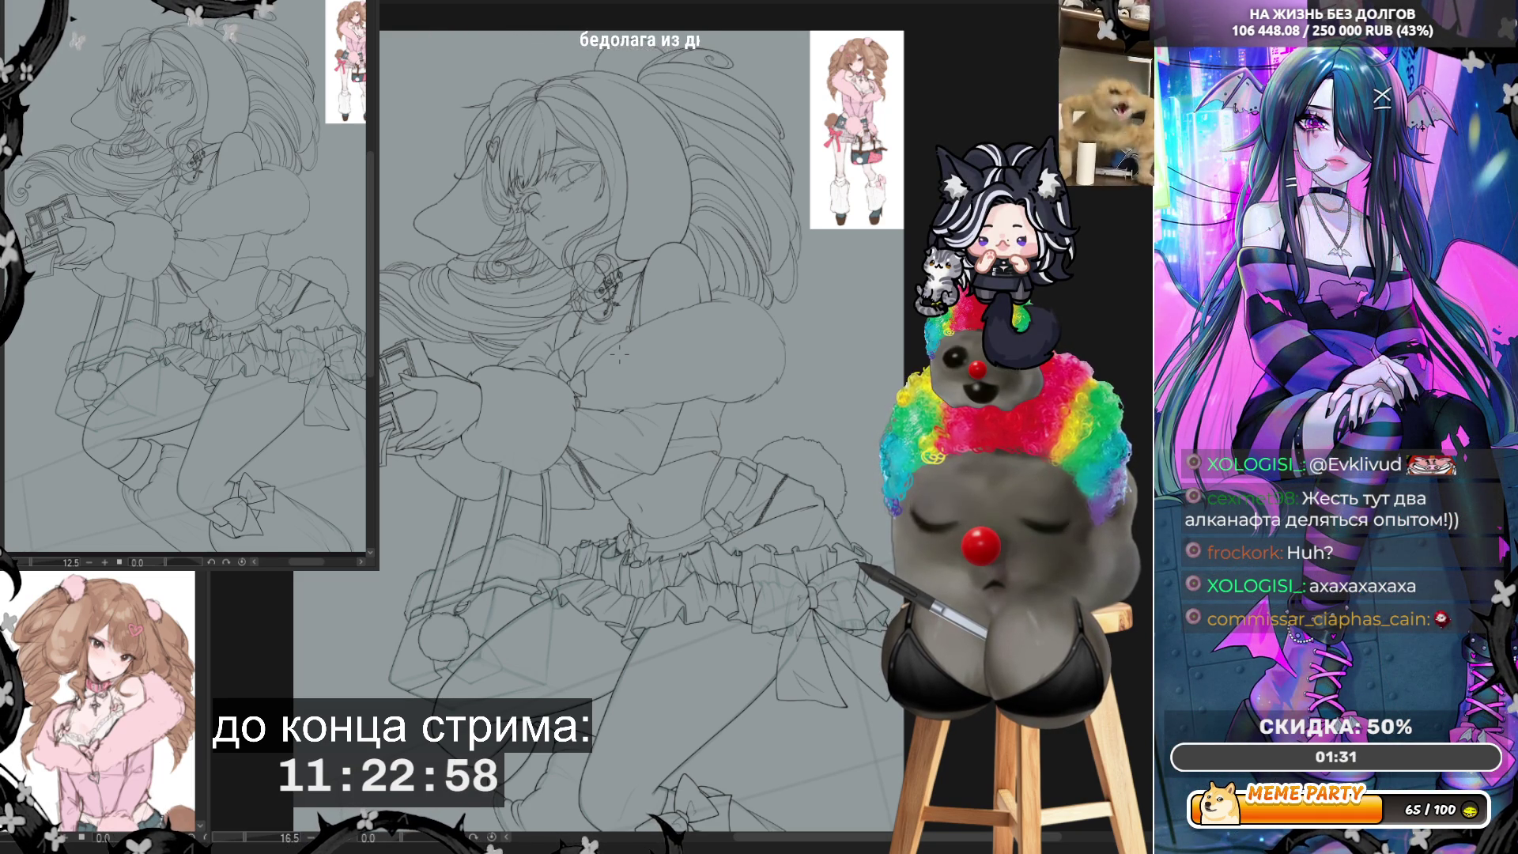
scroll(618, 354, "down", 3)
scroll(618, 354, "up", 2)
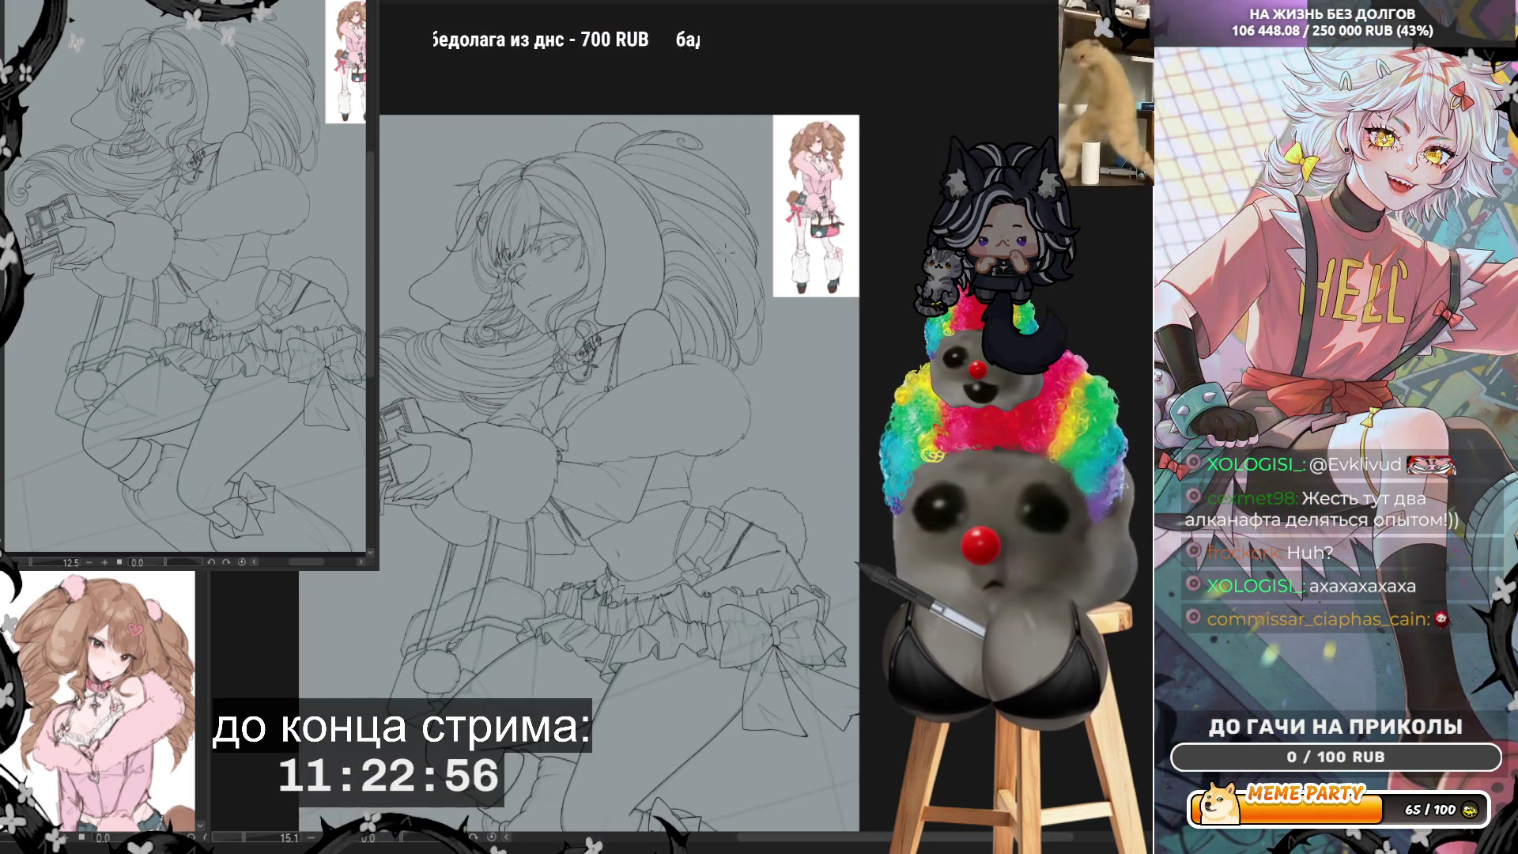
scroll(509, 335, "up", 3)
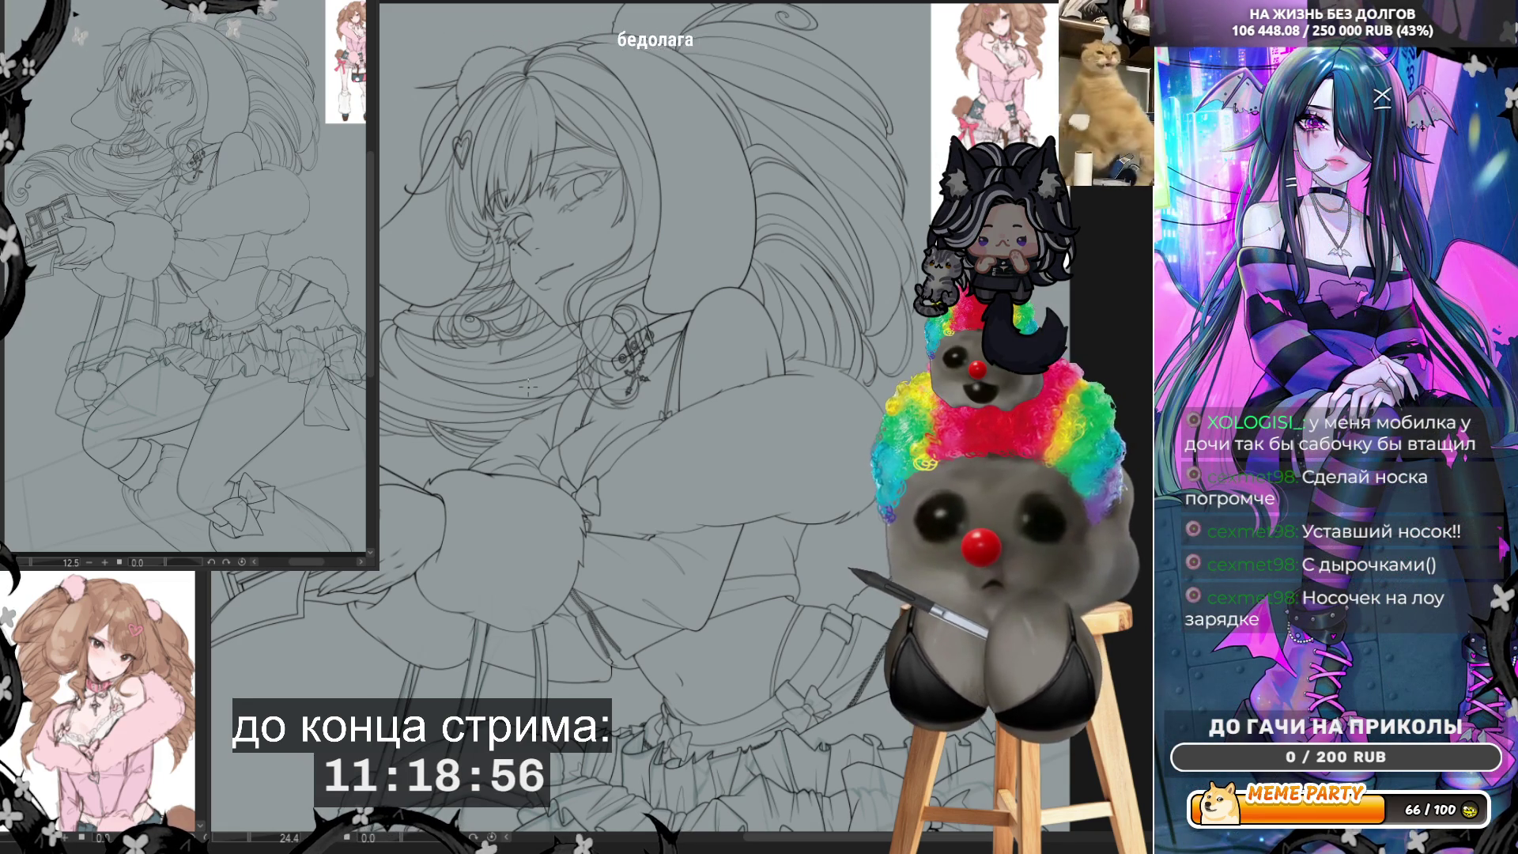
Step: Zoom out two steps with Ctrl+minus, then zoom back in on the camera and hands
key("ctrl+minus")
key("ctrl+minus")
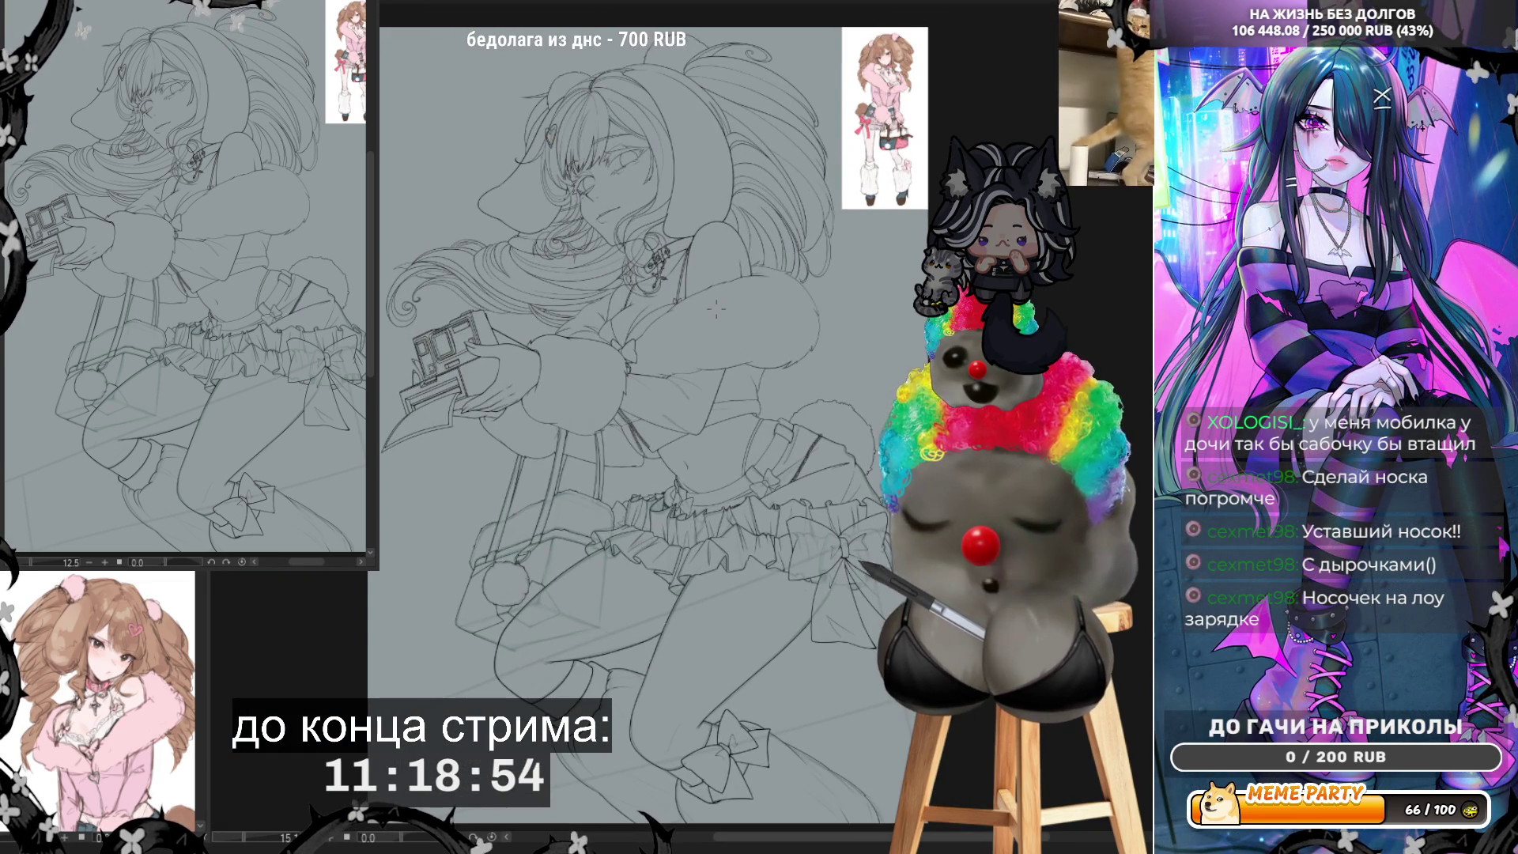
key("ctrl+minus")
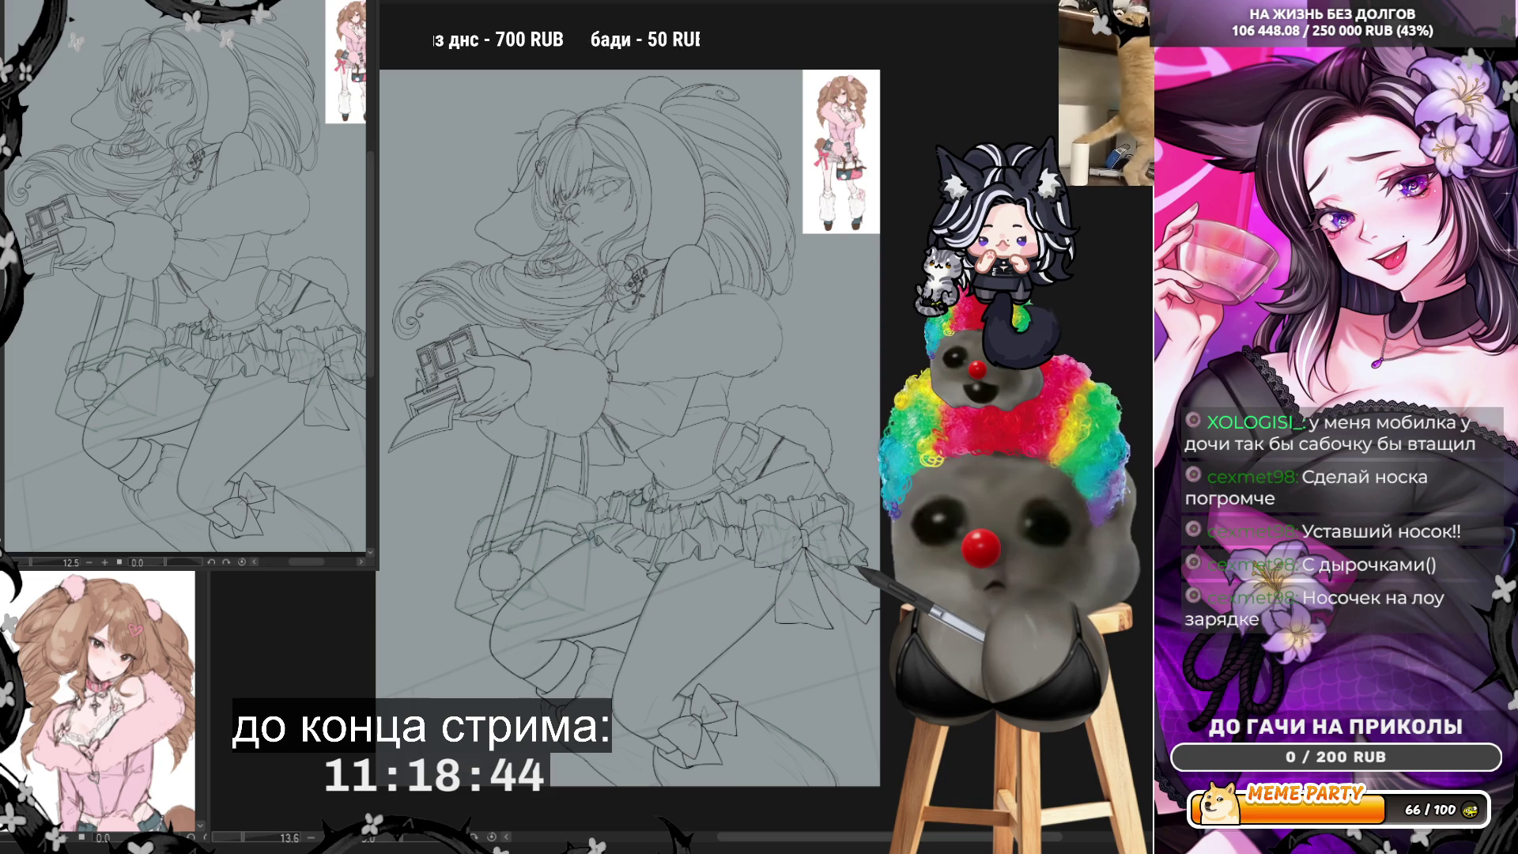
scroll(430, 367, "up", 8)
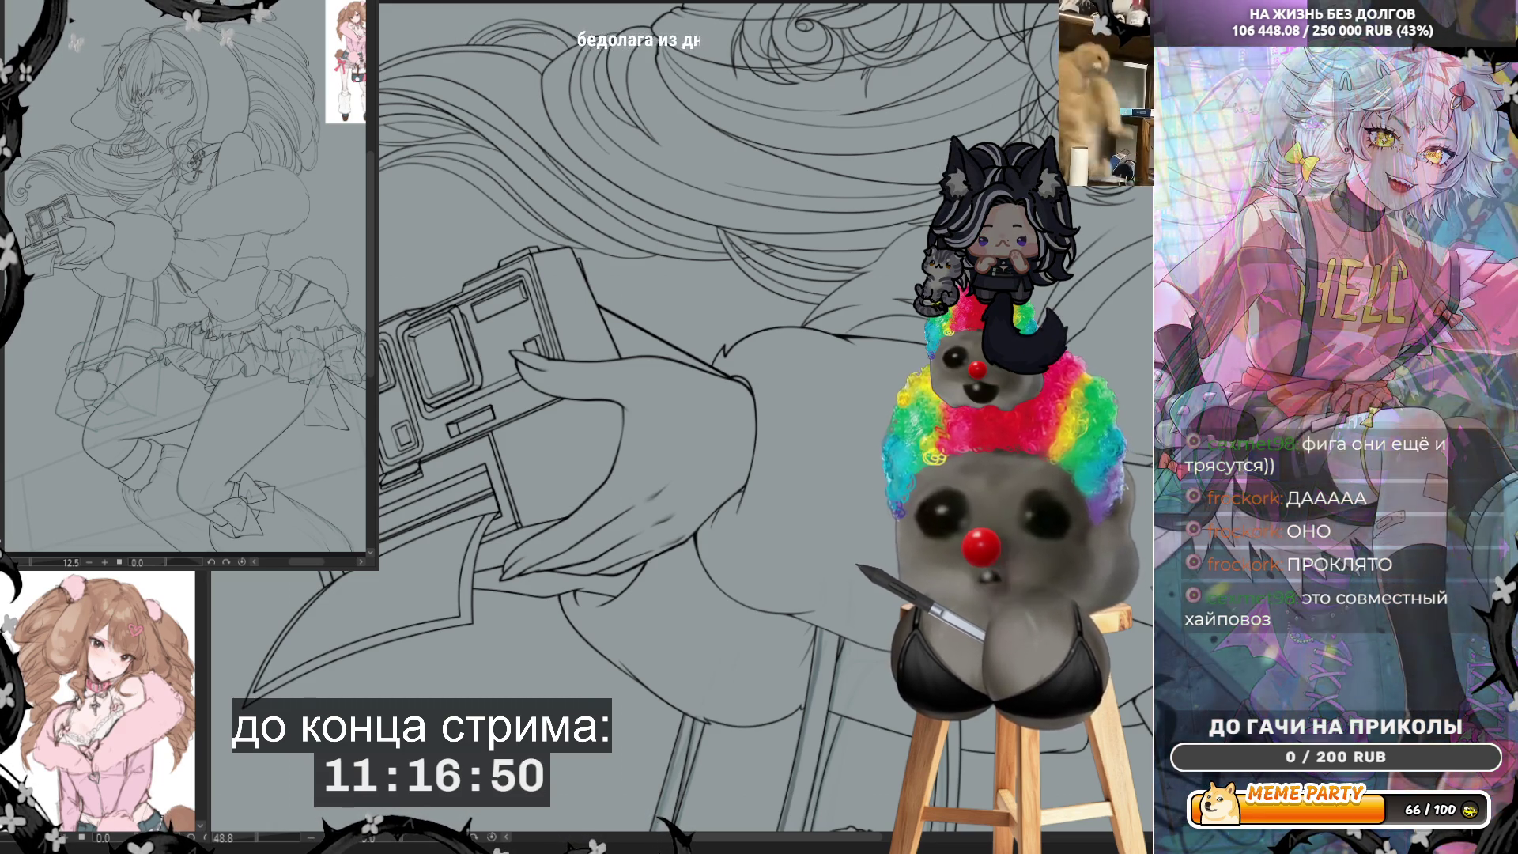
Step: Zoom out from the freshly inked camera and hand
scroll(688, 419, "down", 3)
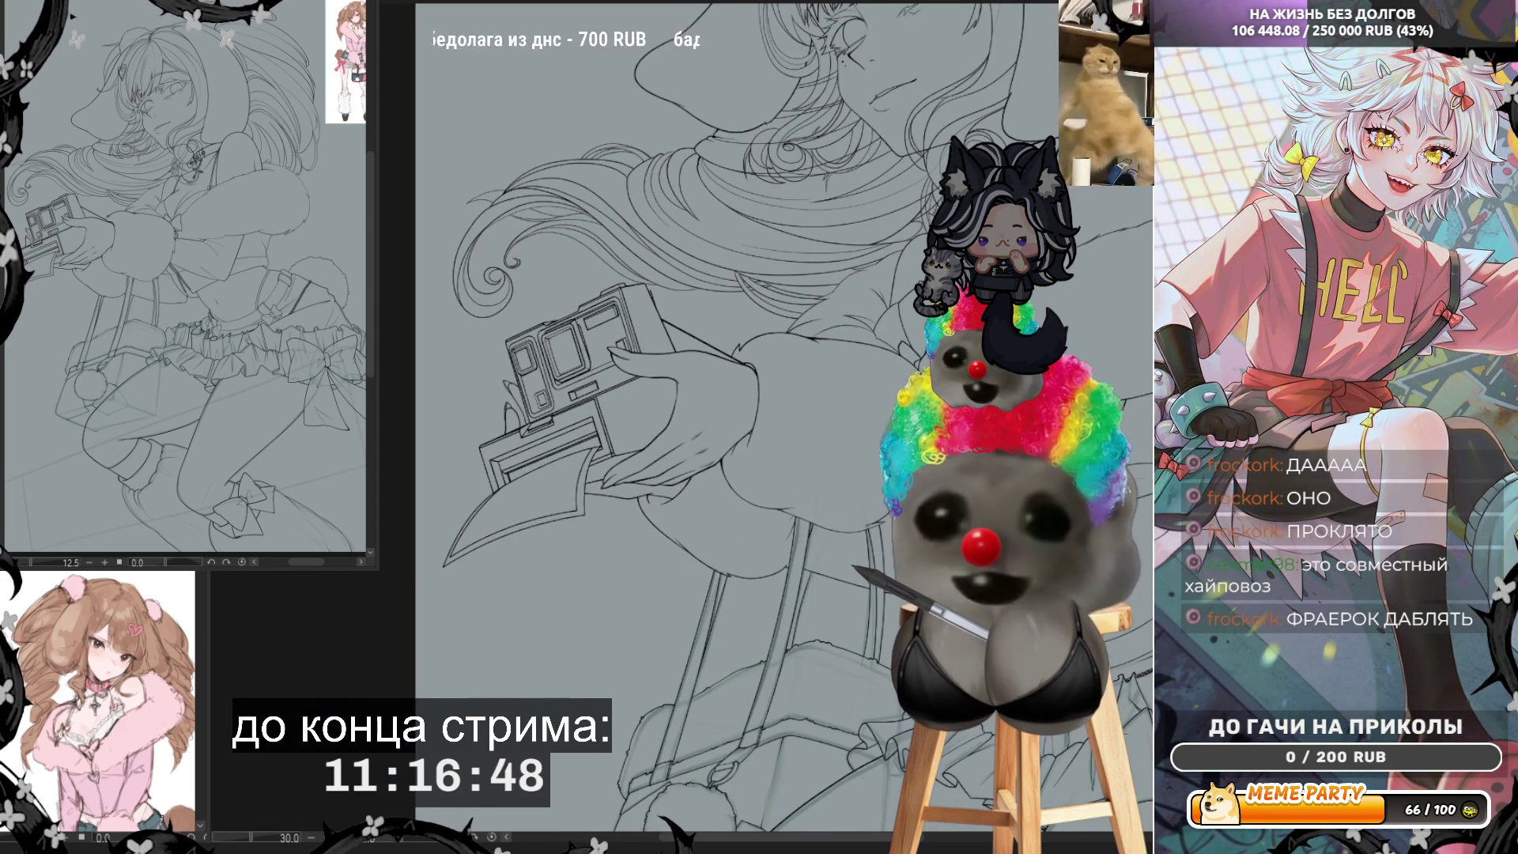
scroll(688, 419, "up", 3)
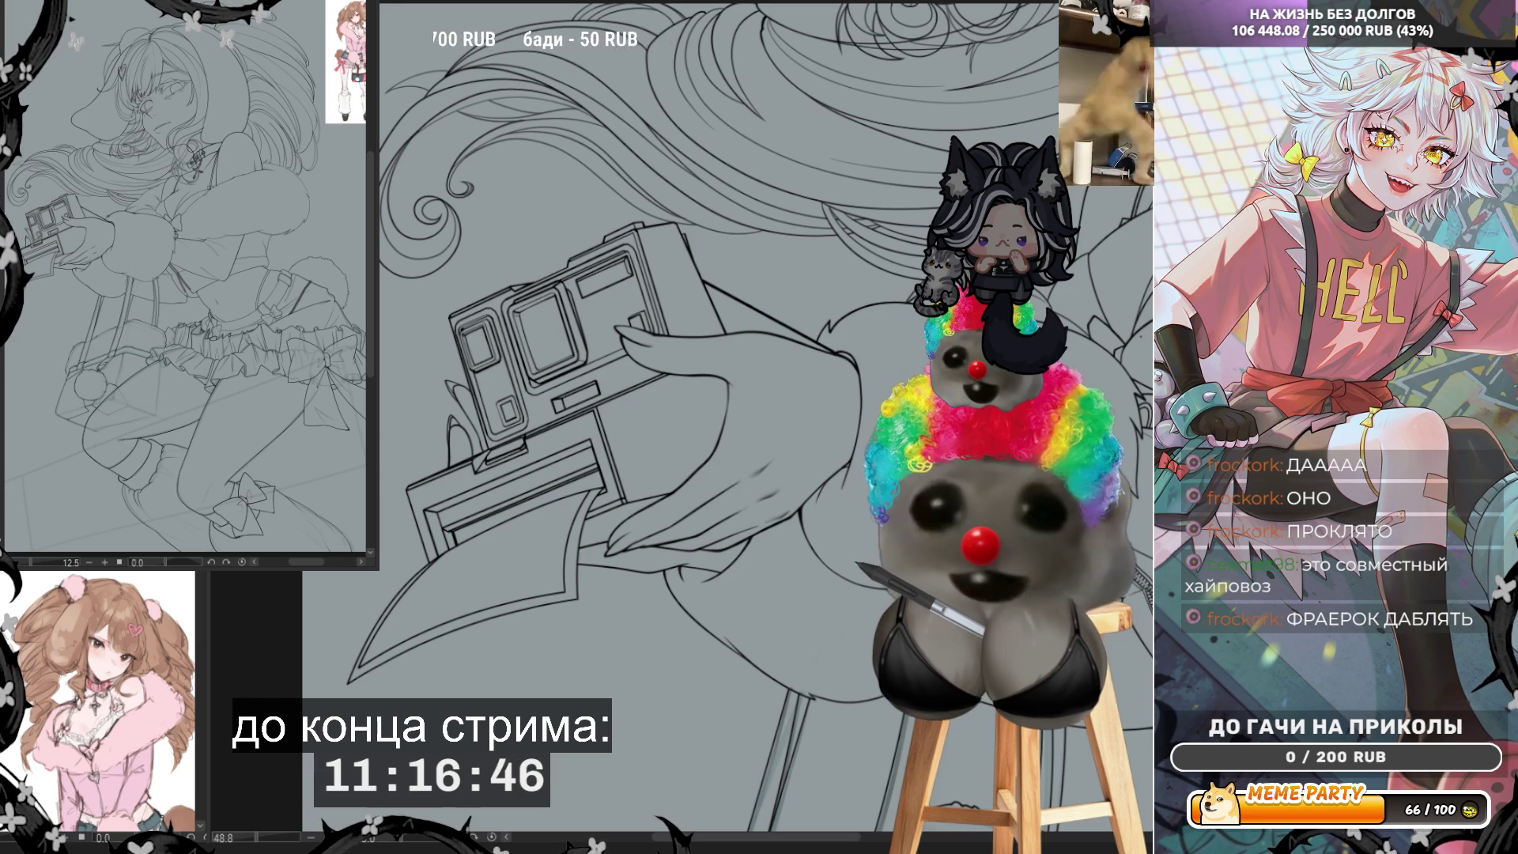
scroll(688, 419, "up", 2)
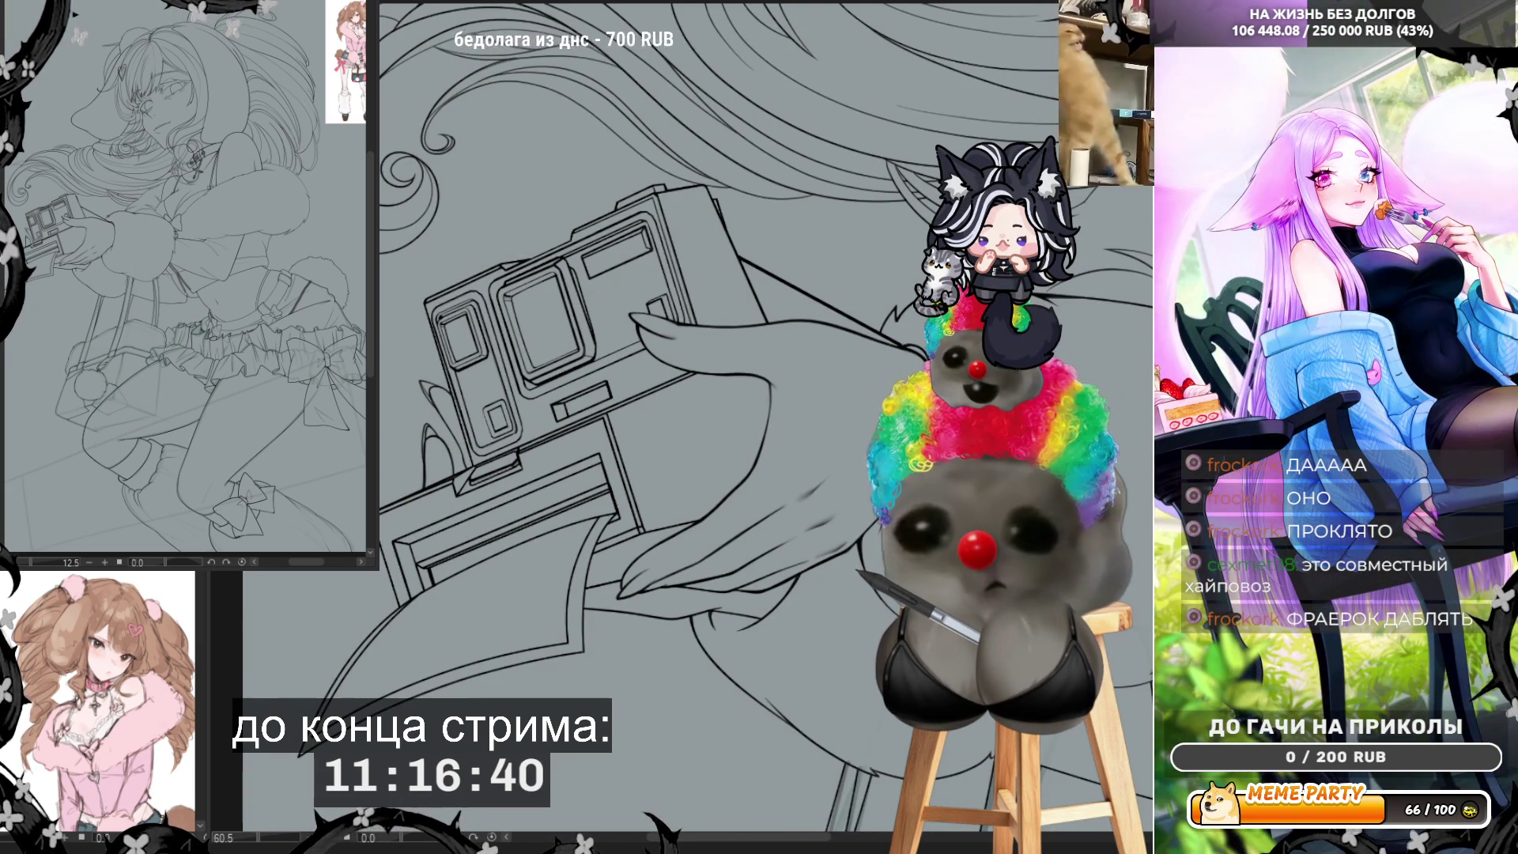
scroll(688, 419, "down", 2)
scroll(688, 419, "down", 2)
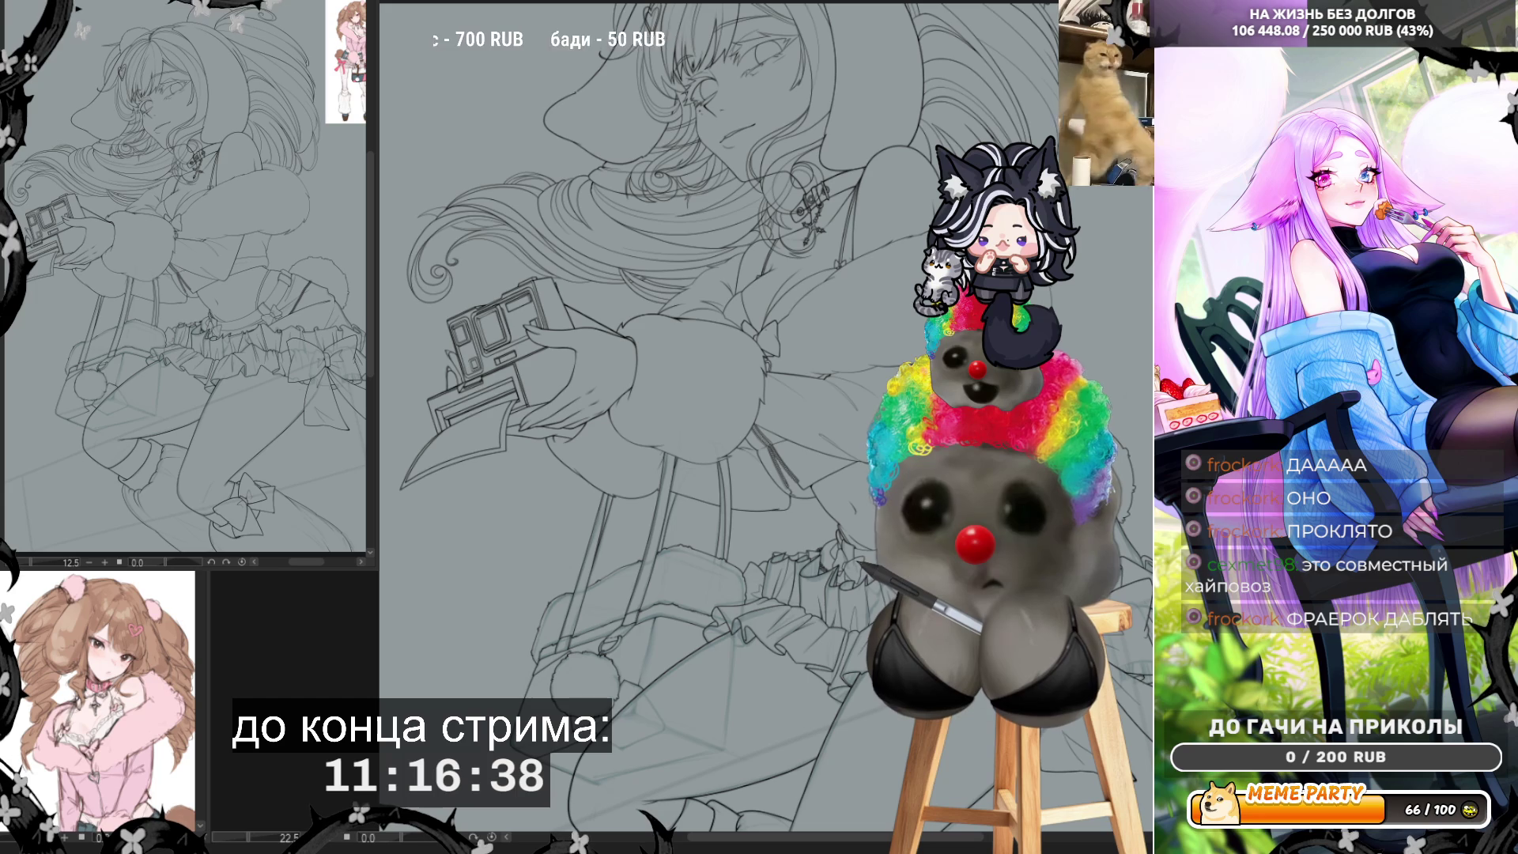
scroll(687, 419, "up", 2)
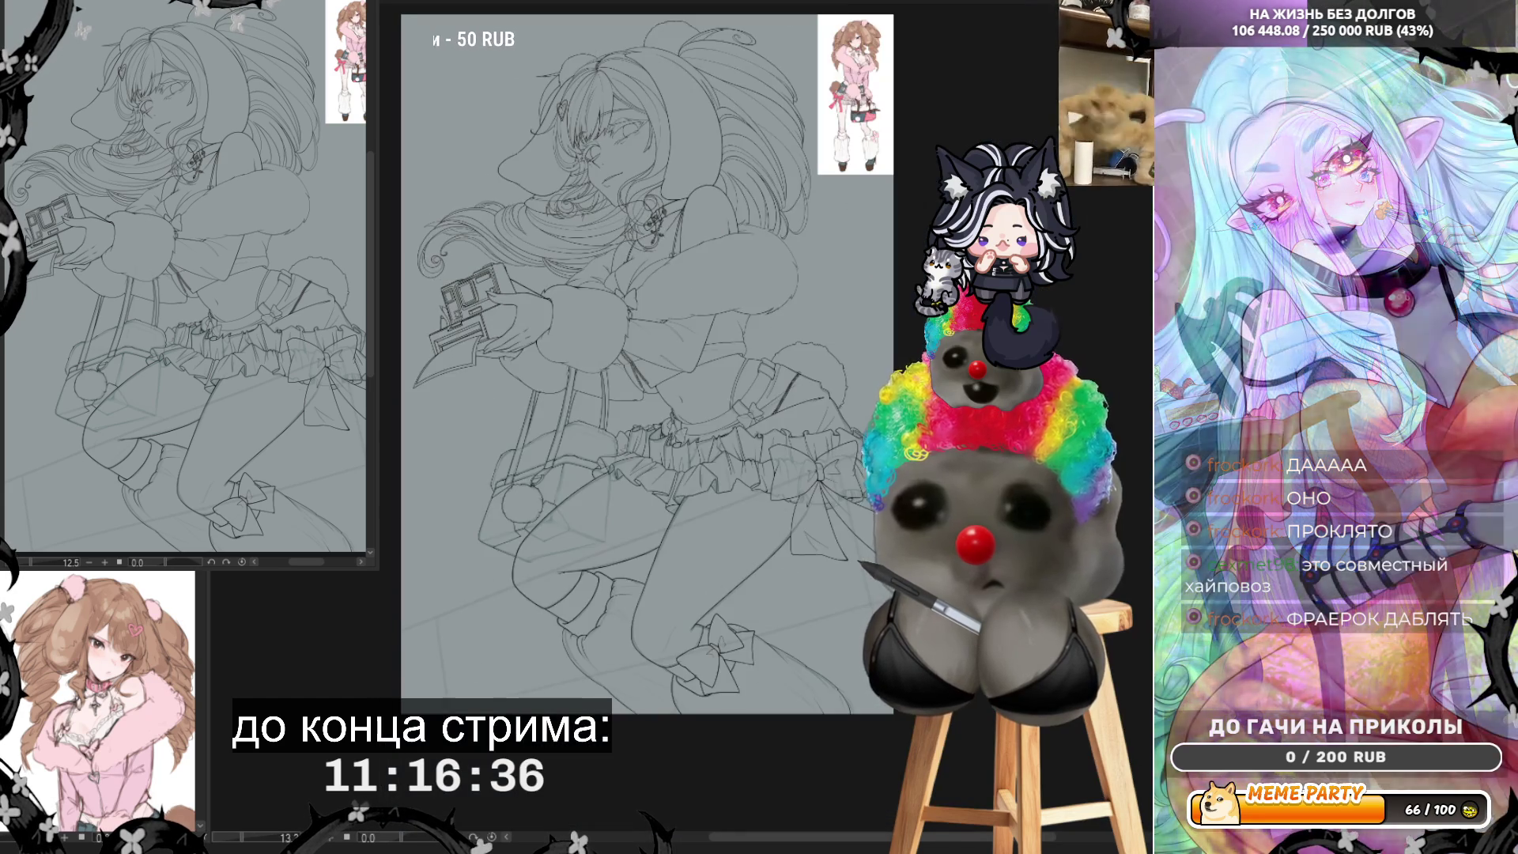
scroll(688, 419, "up", 2)
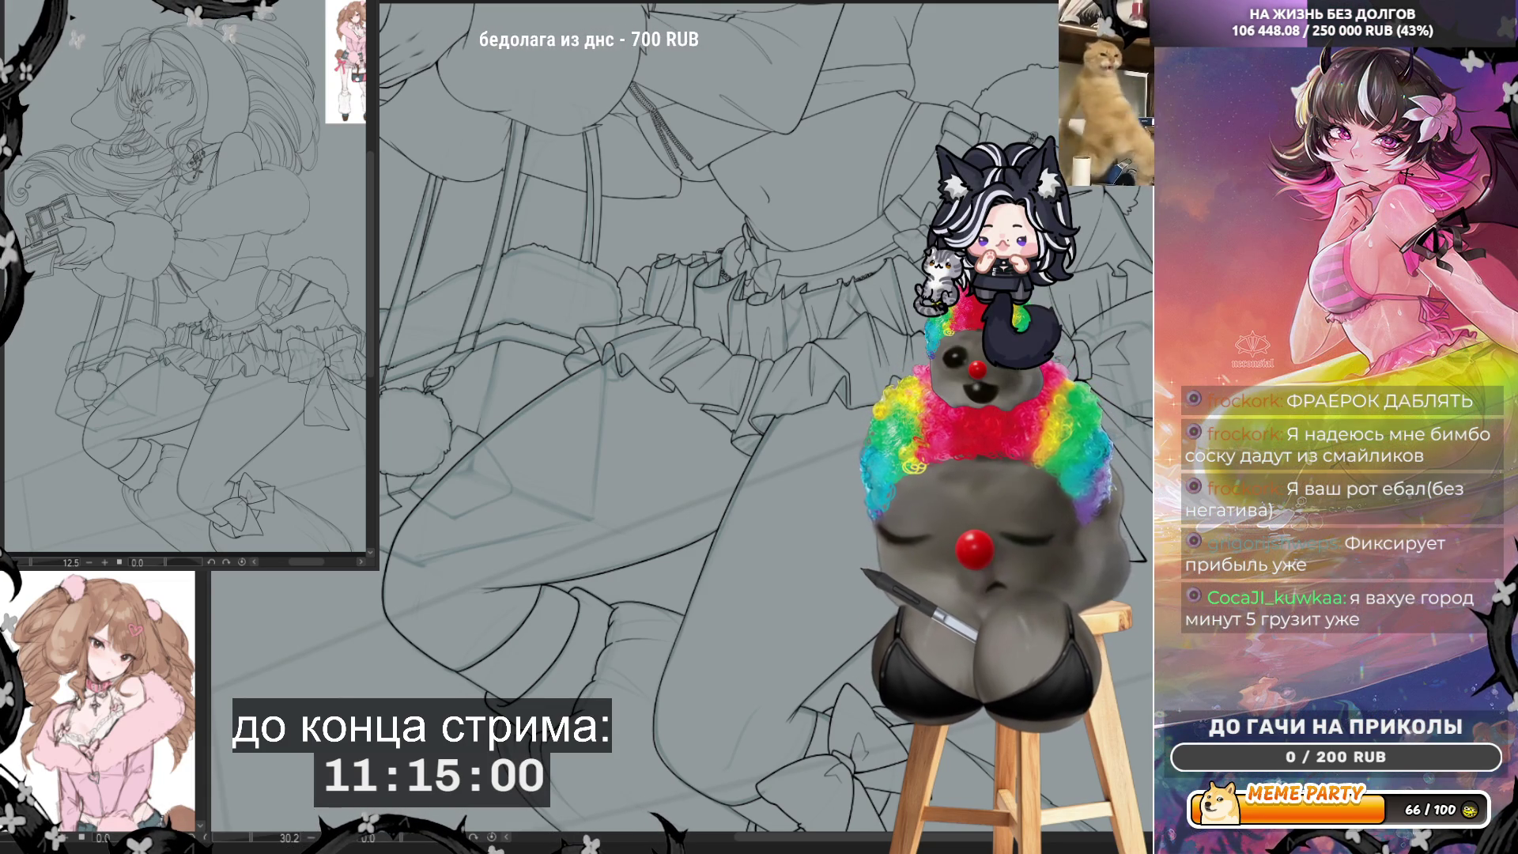
Step: Zoom out from the inked skirt frills
scroll(550, 429, "down", 2)
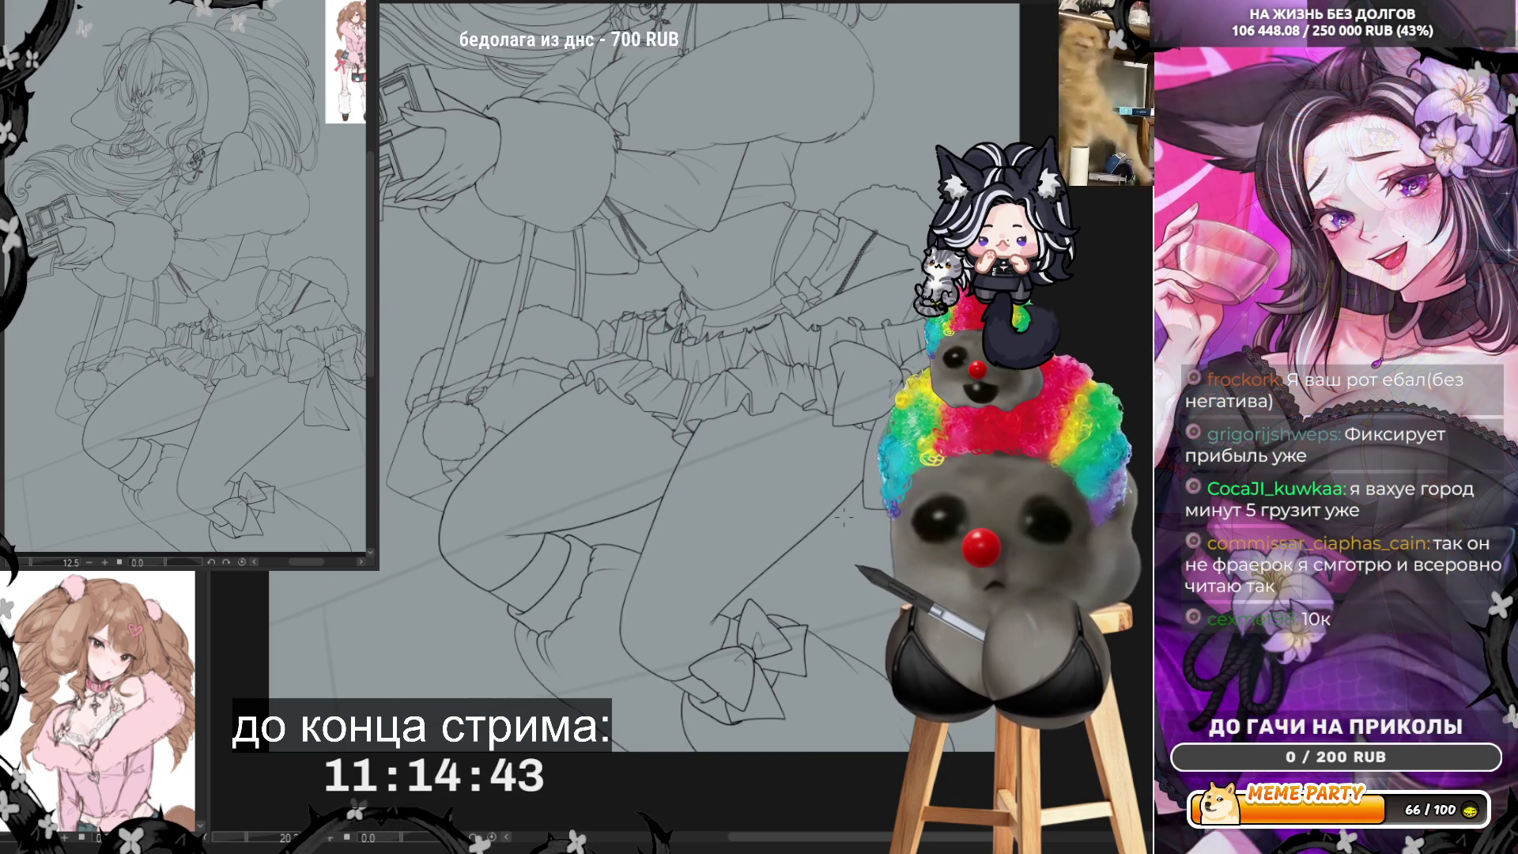
Step: Zoom from 22.5 to 50, centring the view on the girl's eyes and fringe
scroll(632, 379, "up", 3)
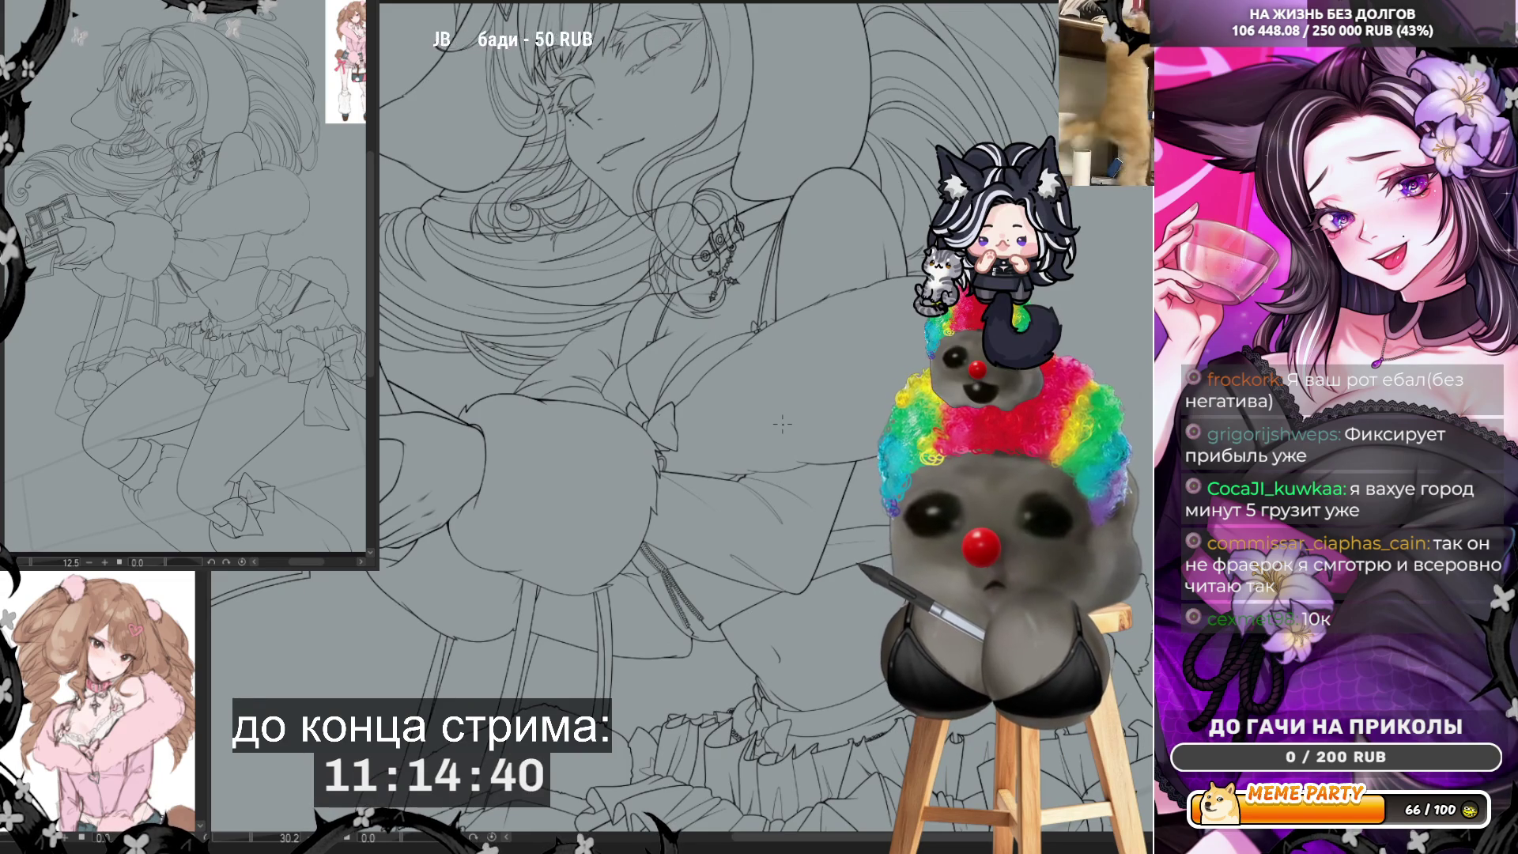
scroll(781, 424, "down", 1)
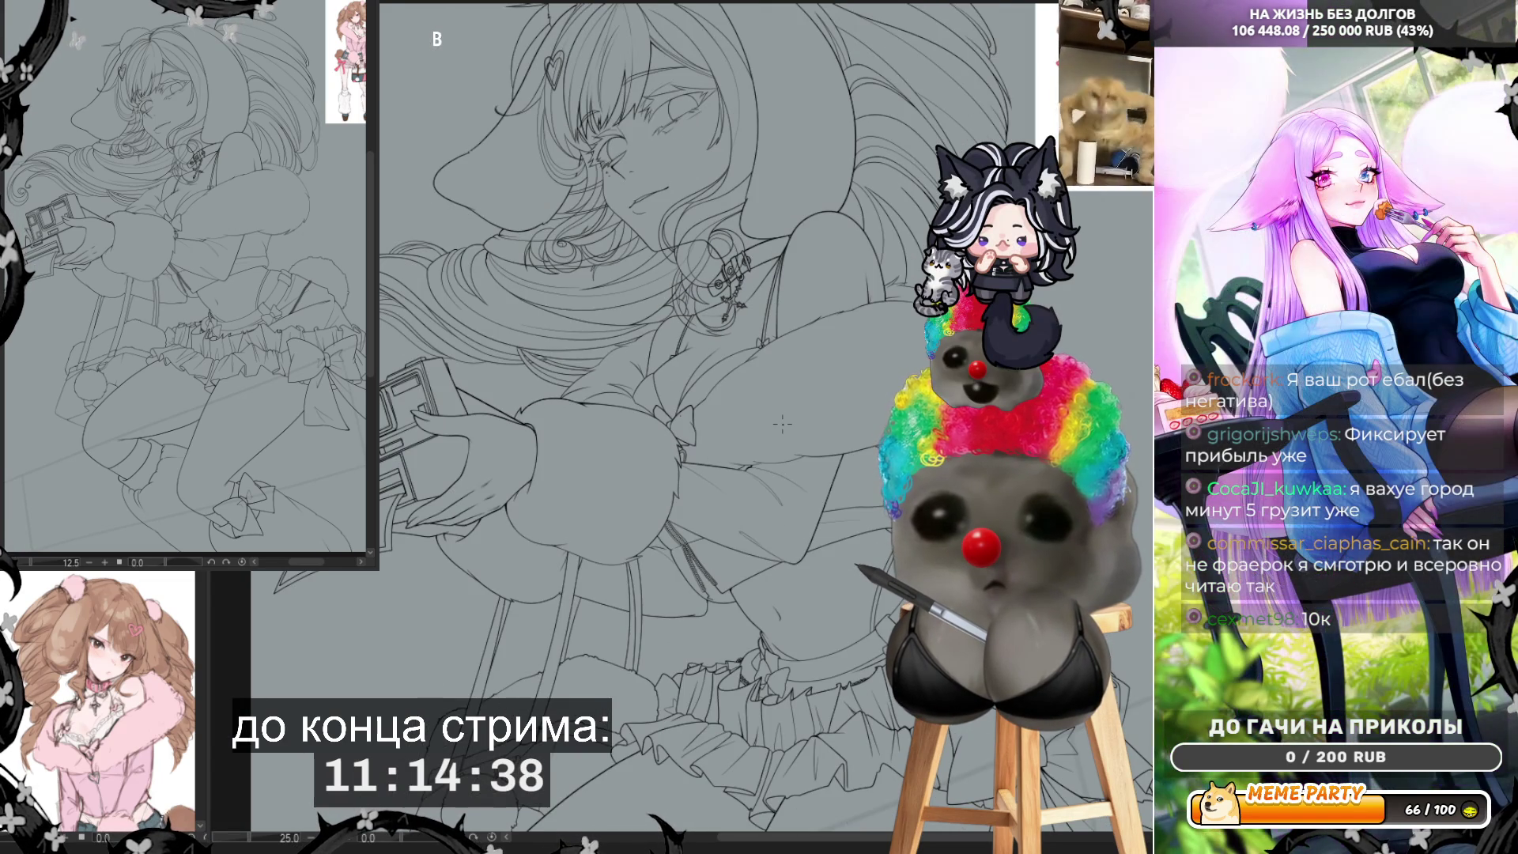
scroll(782, 424, "down", 1)
scroll(782, 424, "up", 2)
scroll(781, 424, "up", 1)
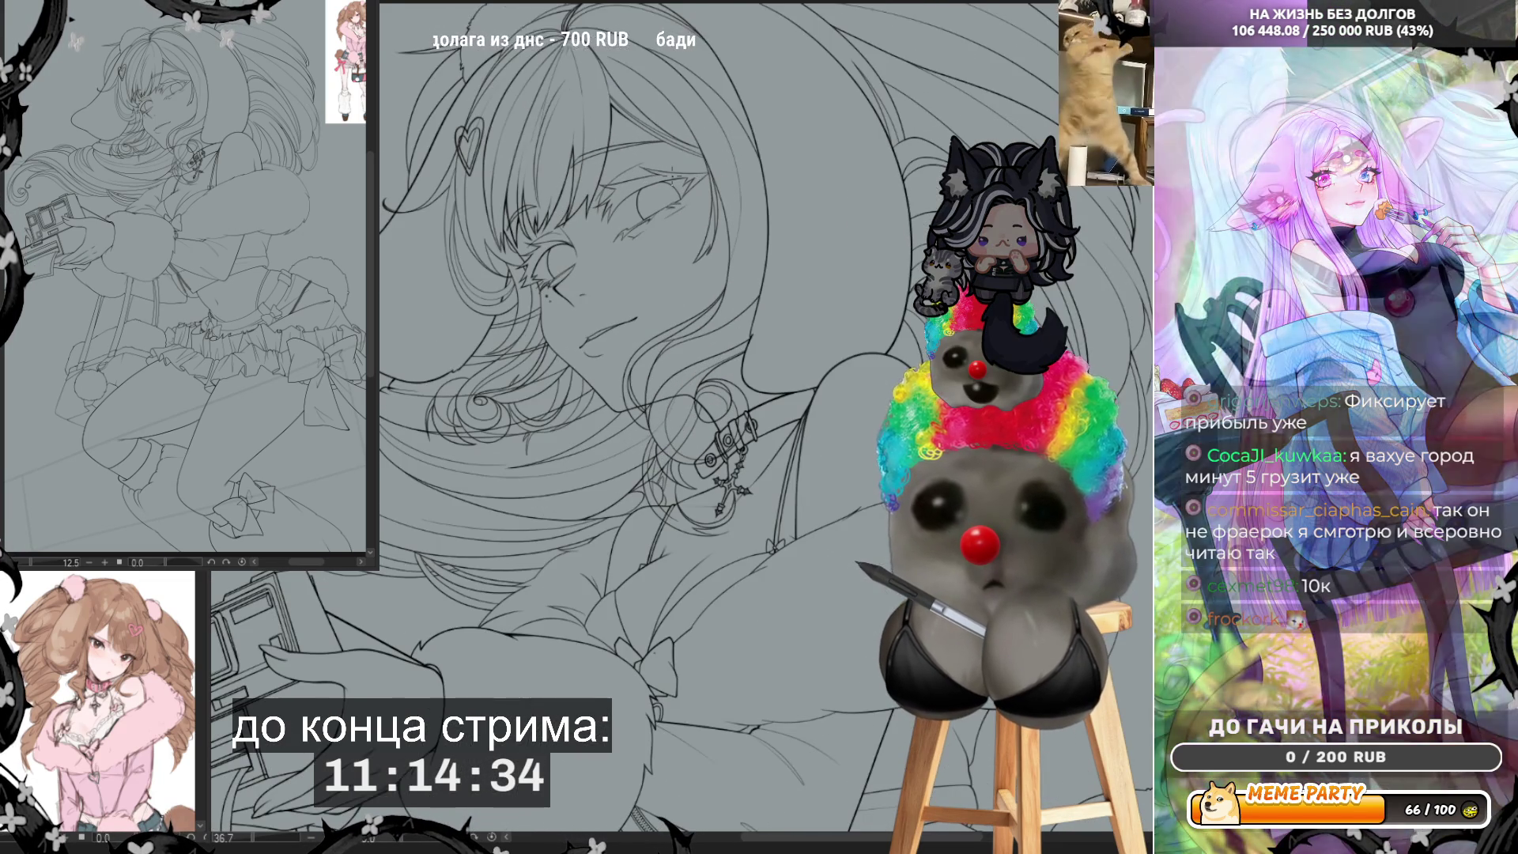
scroll(782, 424, "down", 2)
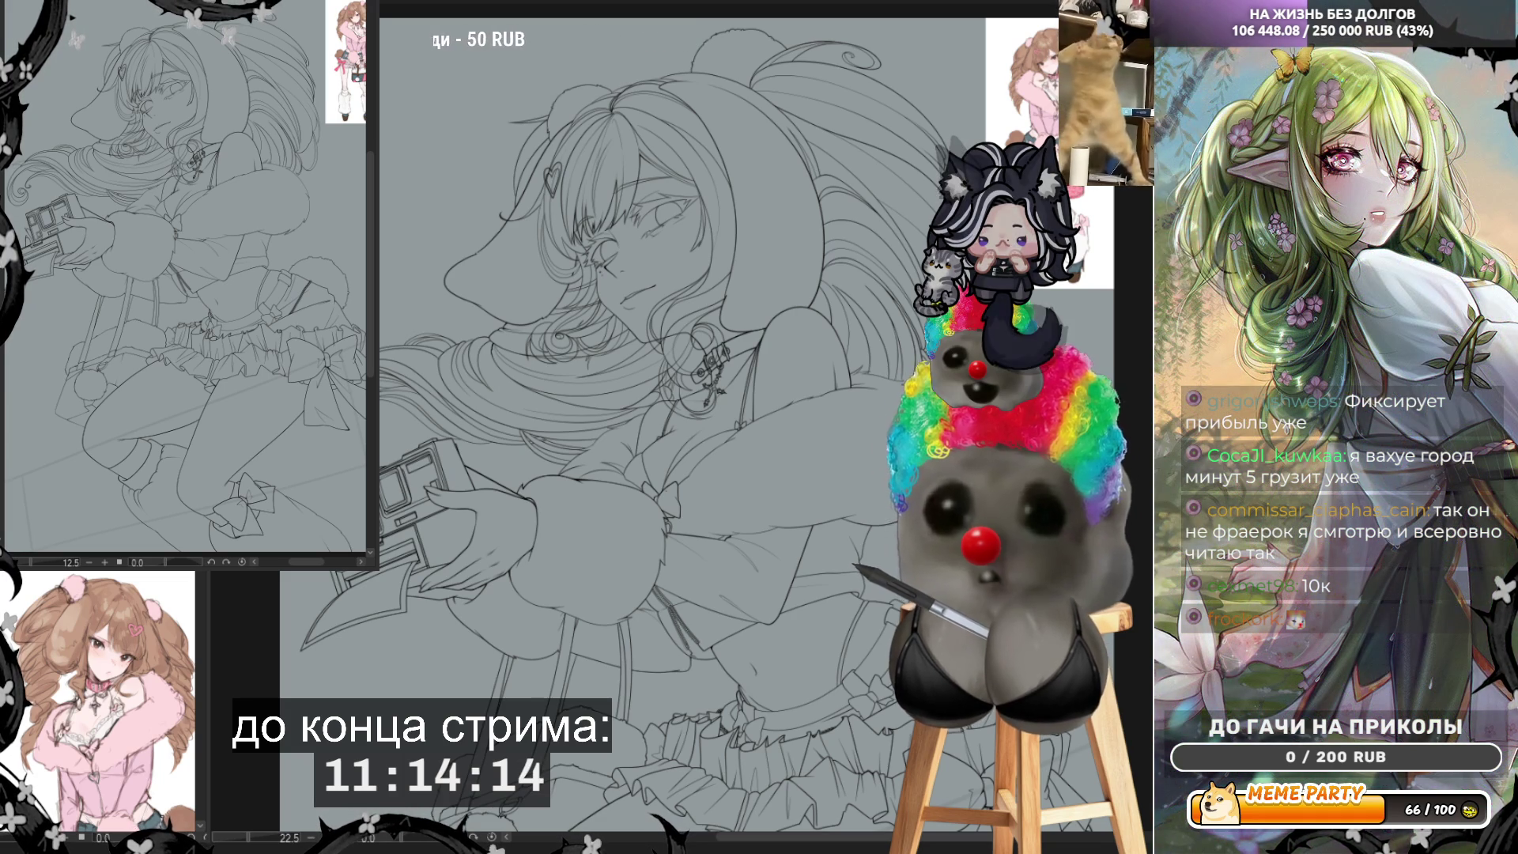
scroll(633, 396, "up", 4)
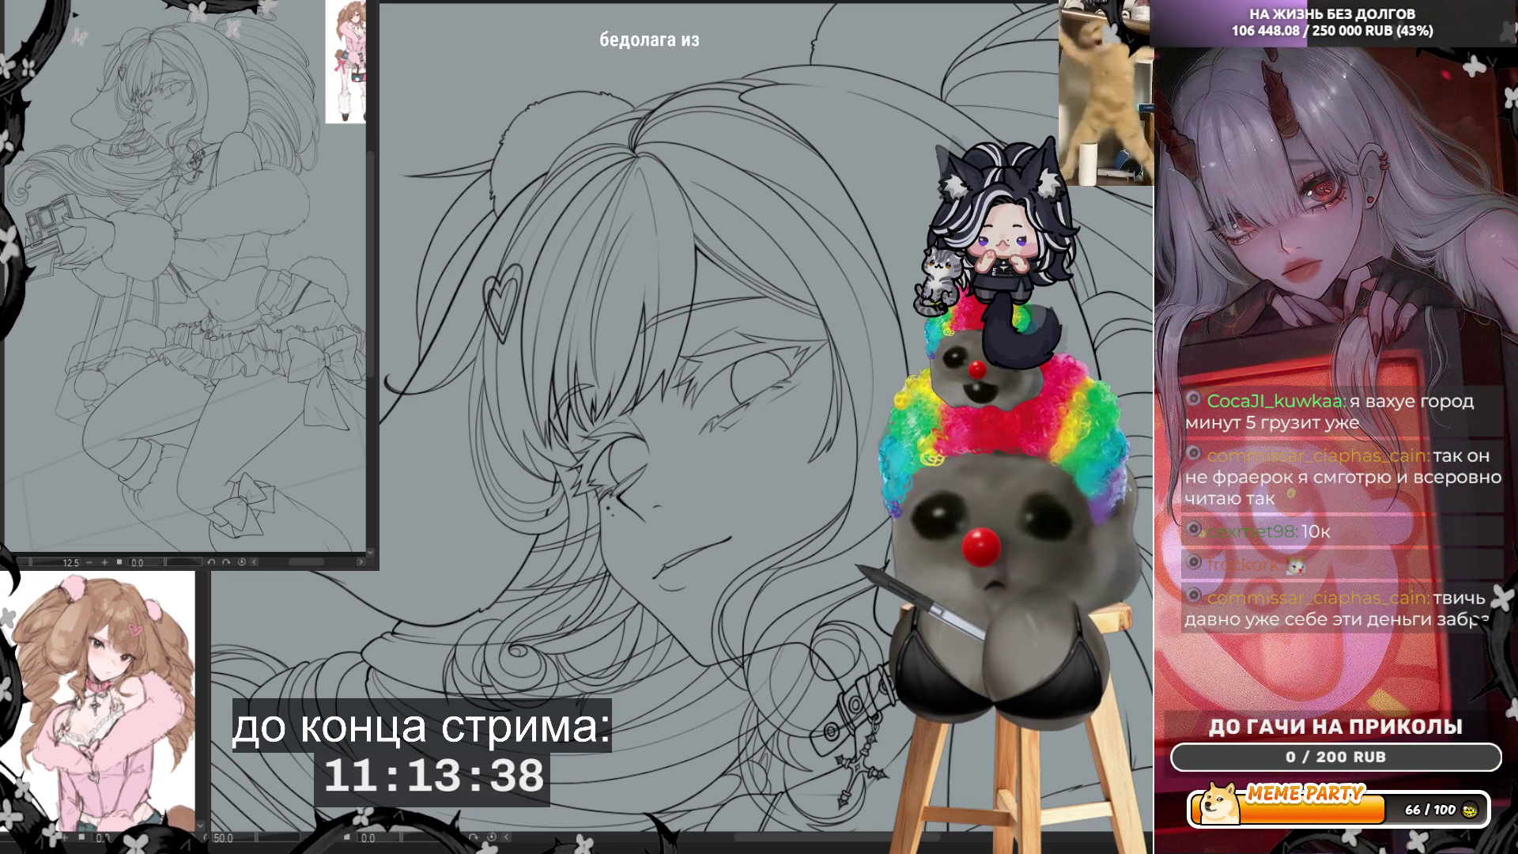
scroll(709, 252, "down", 5)
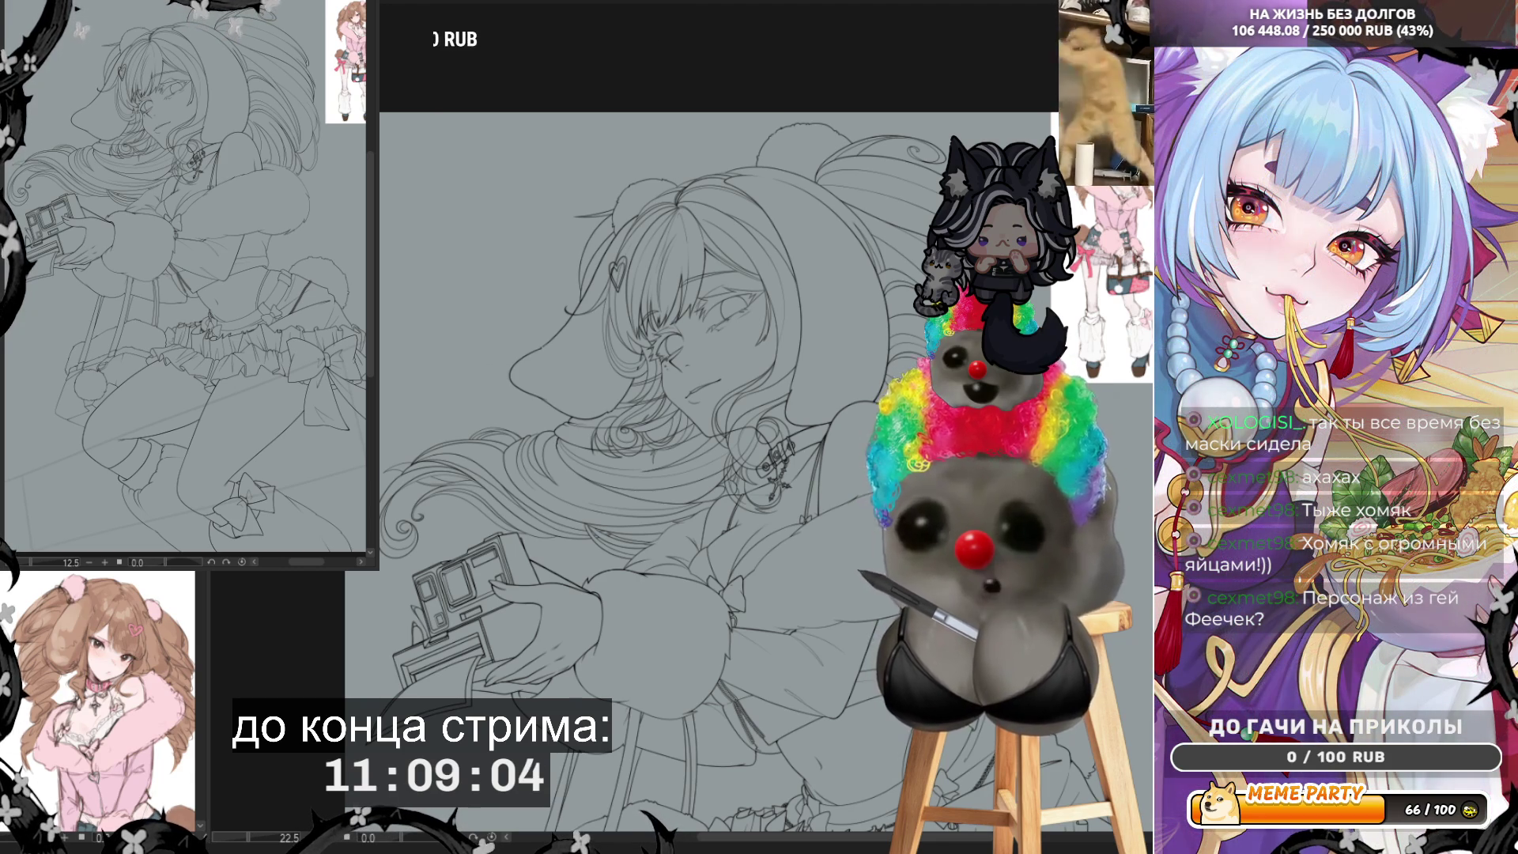
Step: Zoom back out from 50 to 22.5 to see the whole figure
scroll(806, 248, "down", 2)
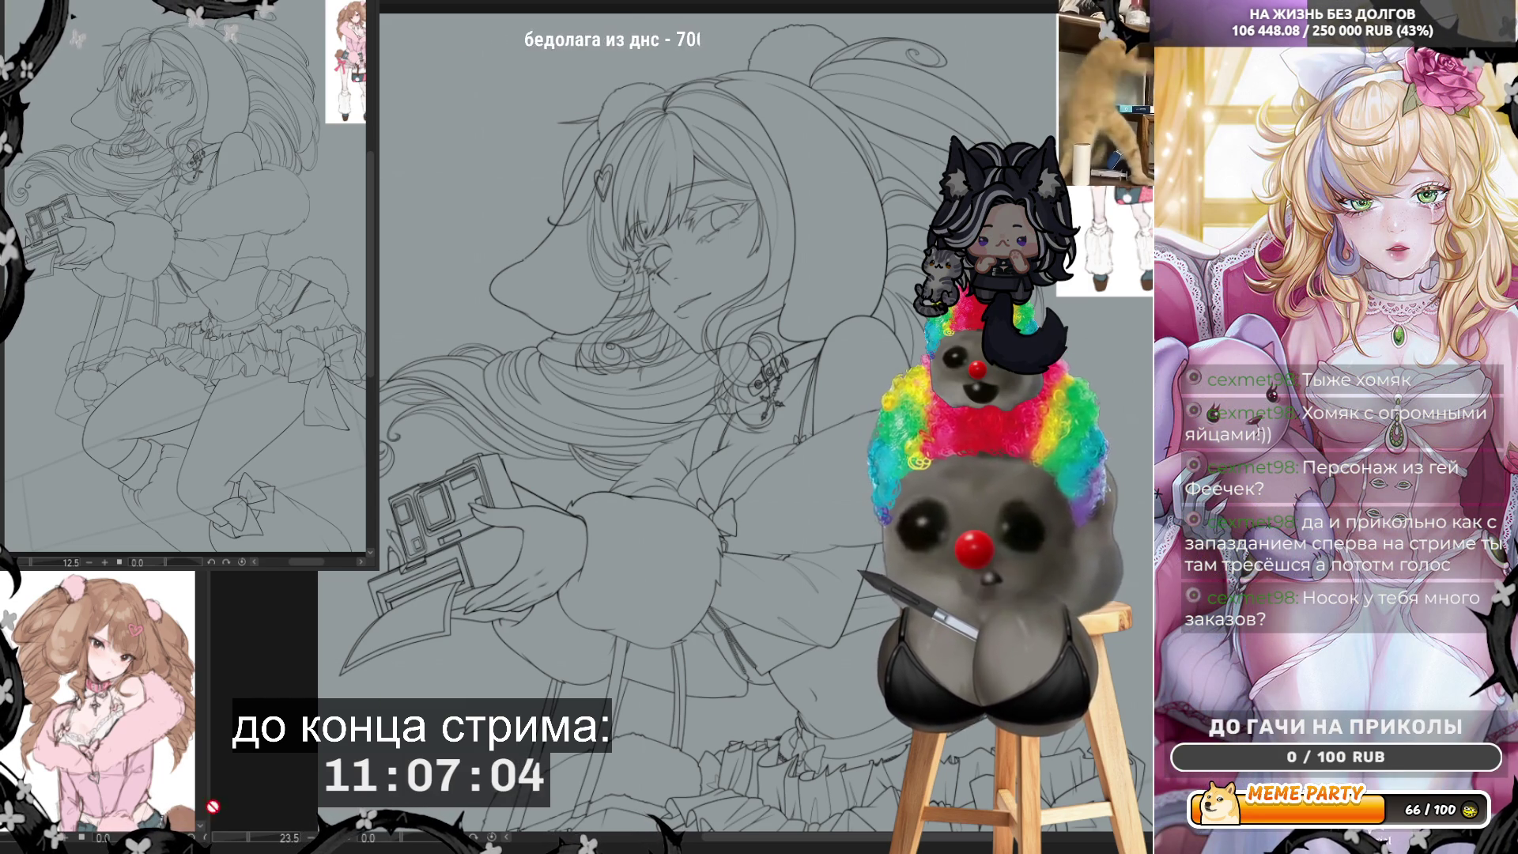
scroll(715, 340, "up", 3)
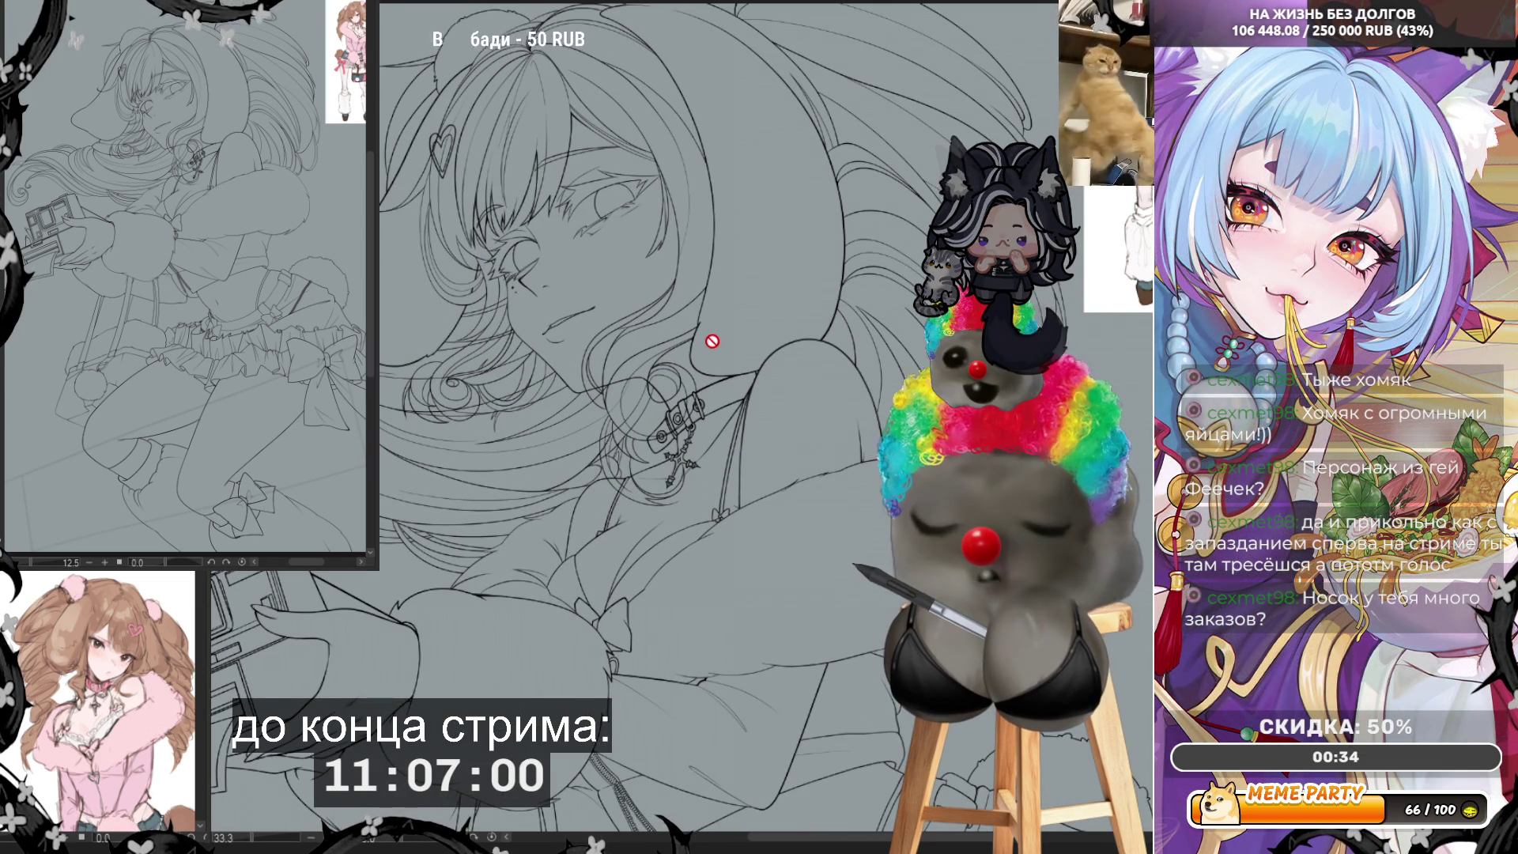
scroll(712, 340, "down", 2)
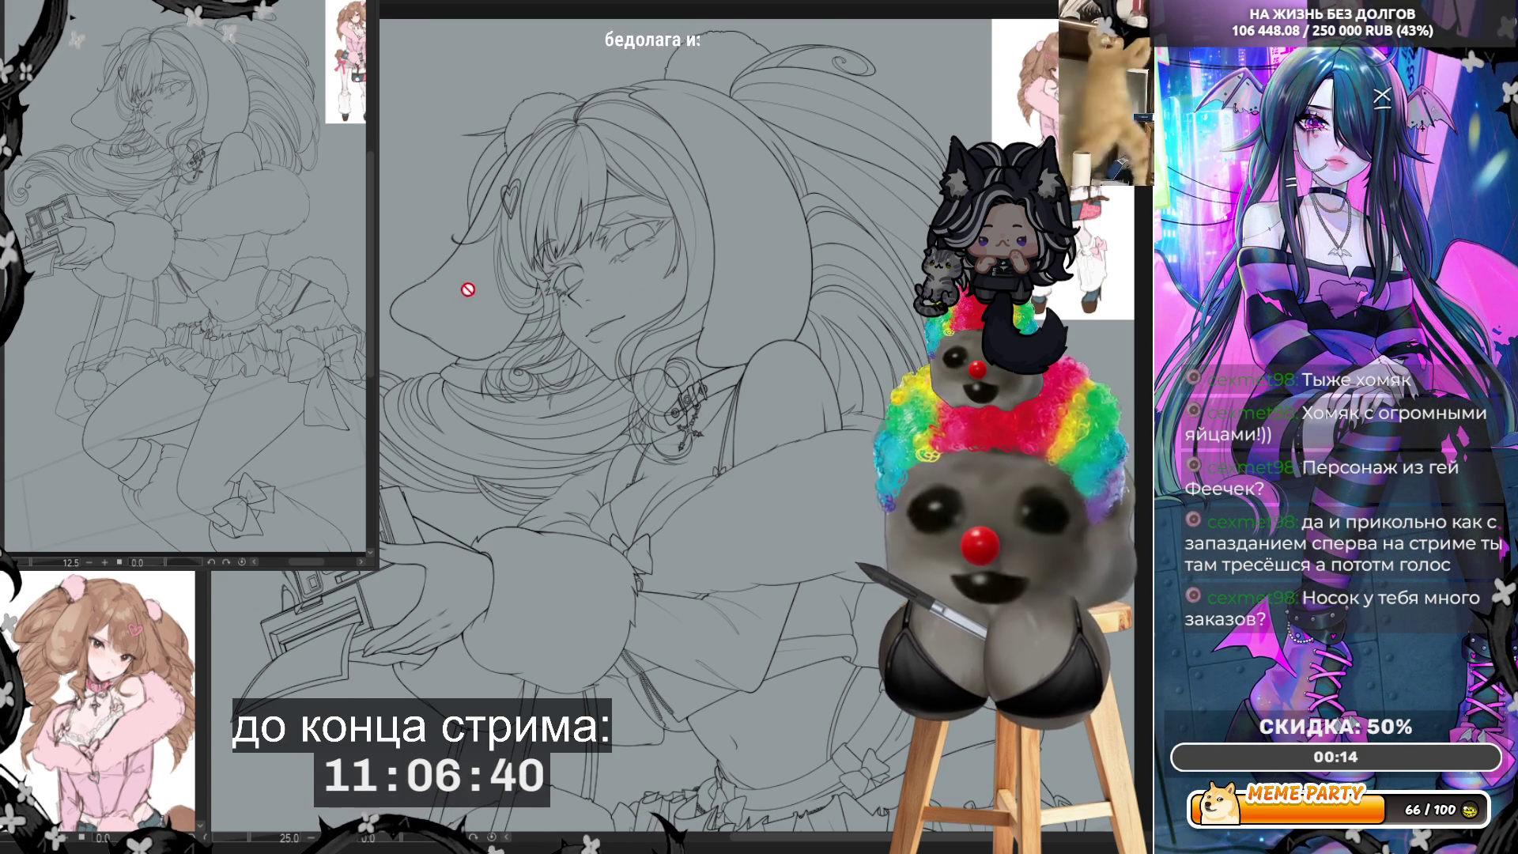
scroll(445, 209, "up", 2)
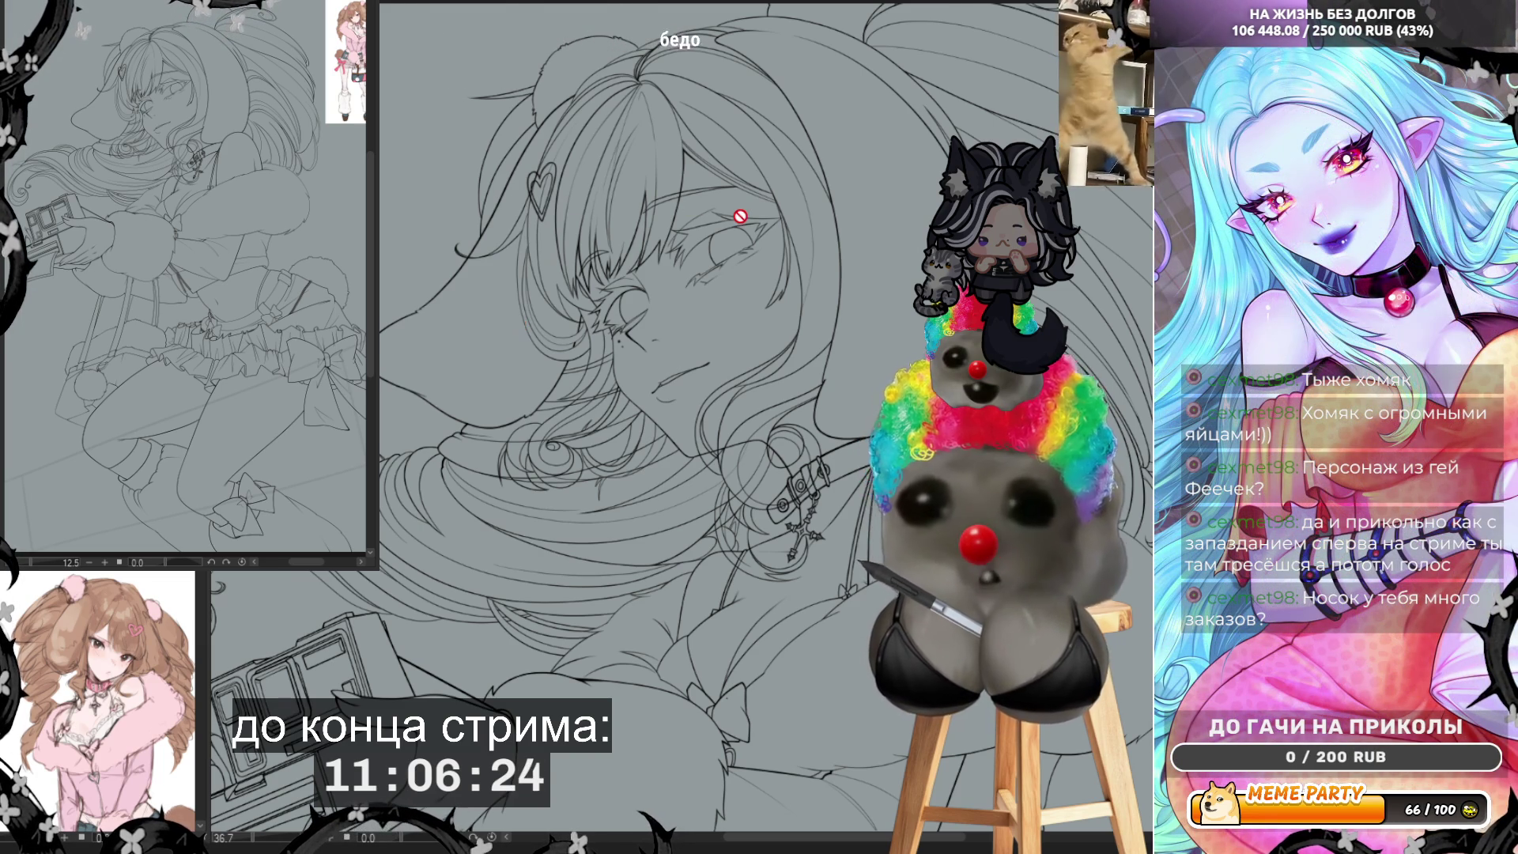
scroll(742, 213, "up", 3)
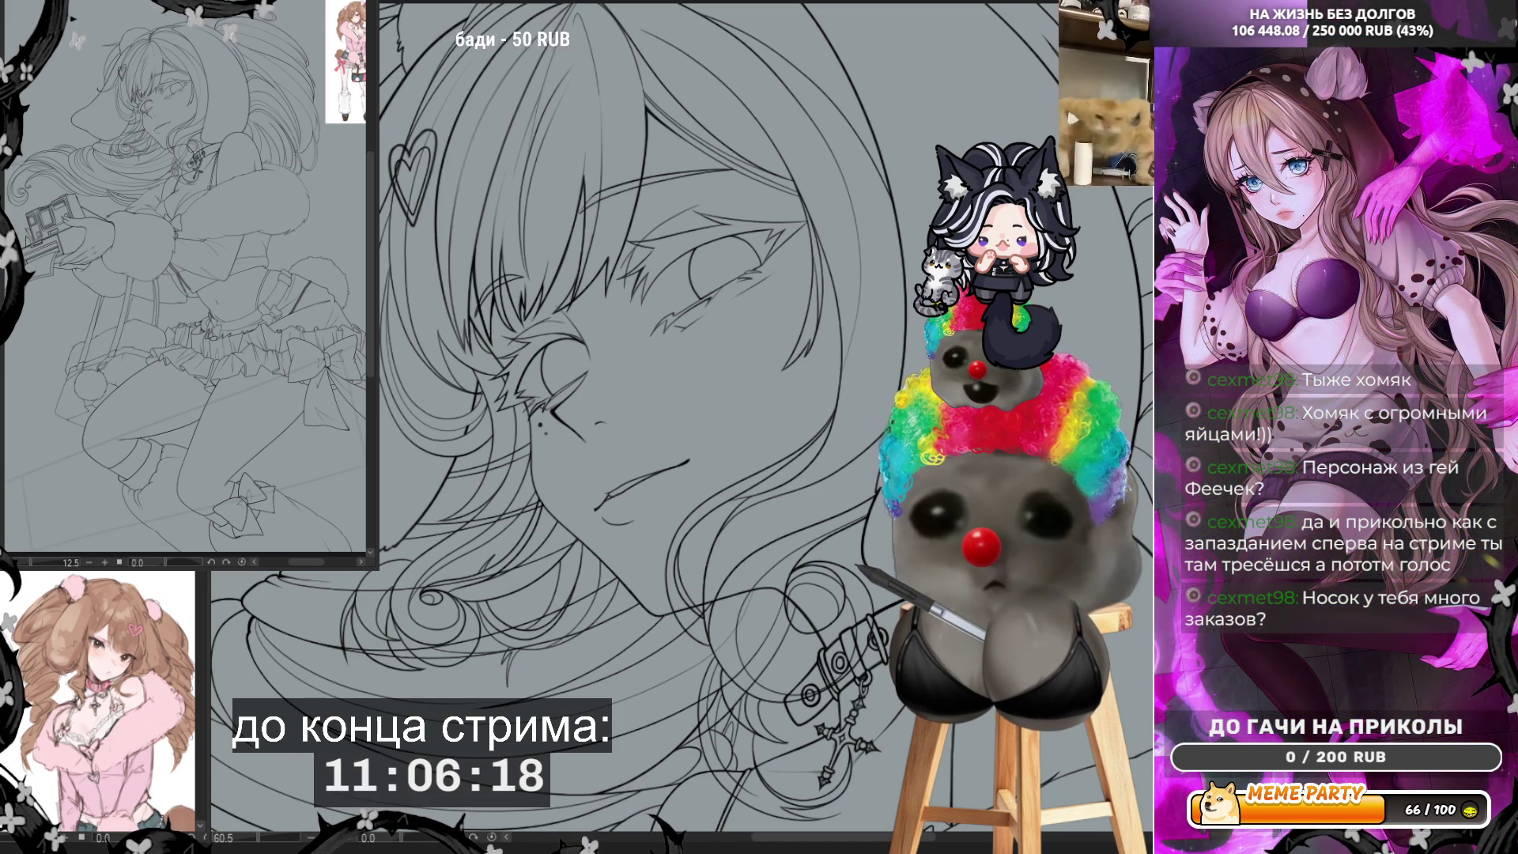
scroll(679, 419, "down", 5)
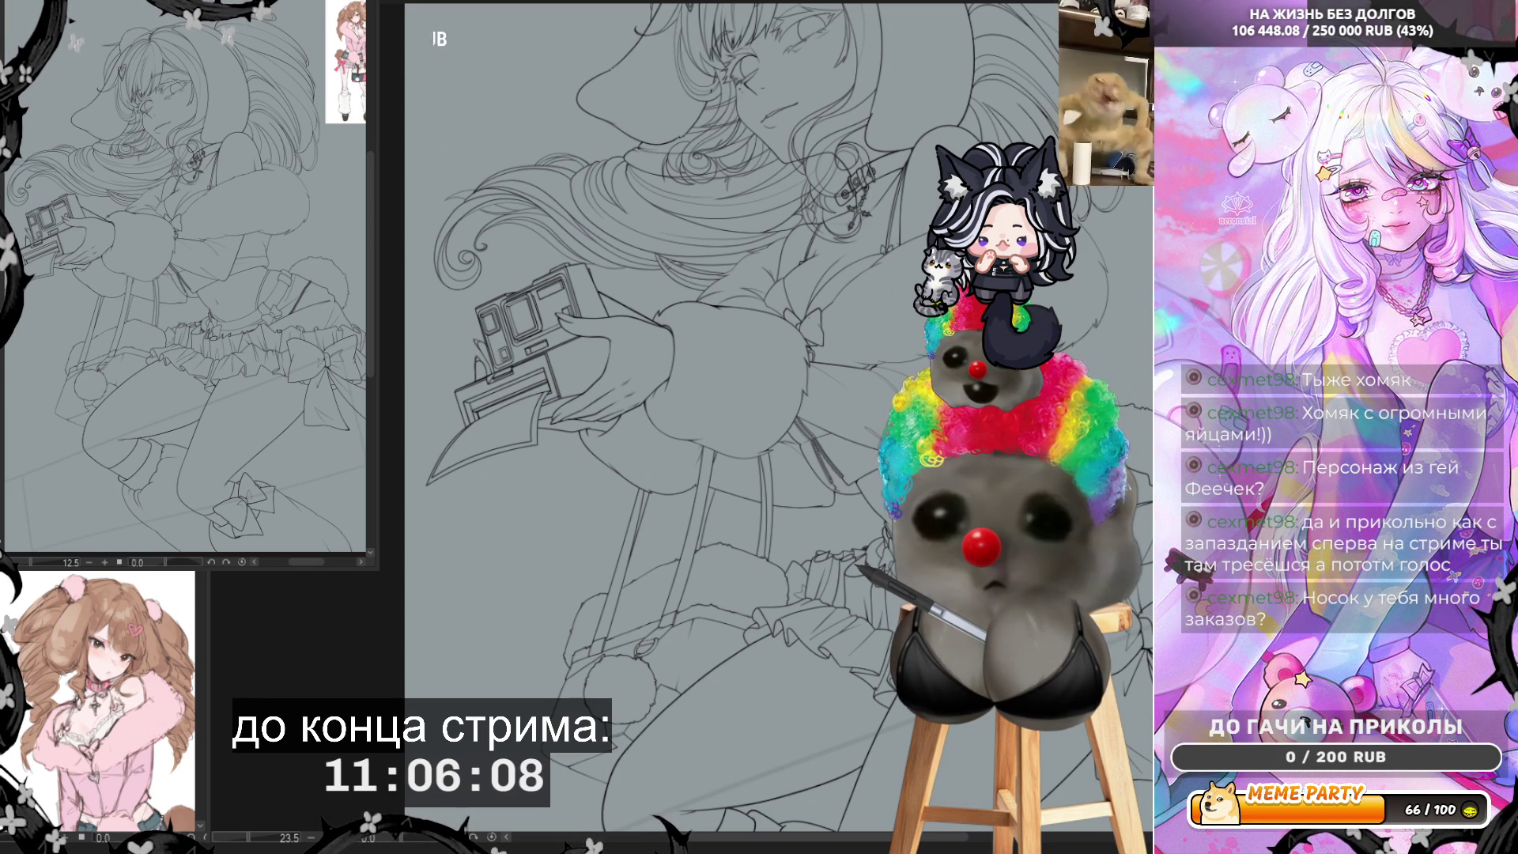
scroll(632, 370, "down", 3)
scroll(836, 511, "up", 5)
scroll(841, 512, "down", 5)
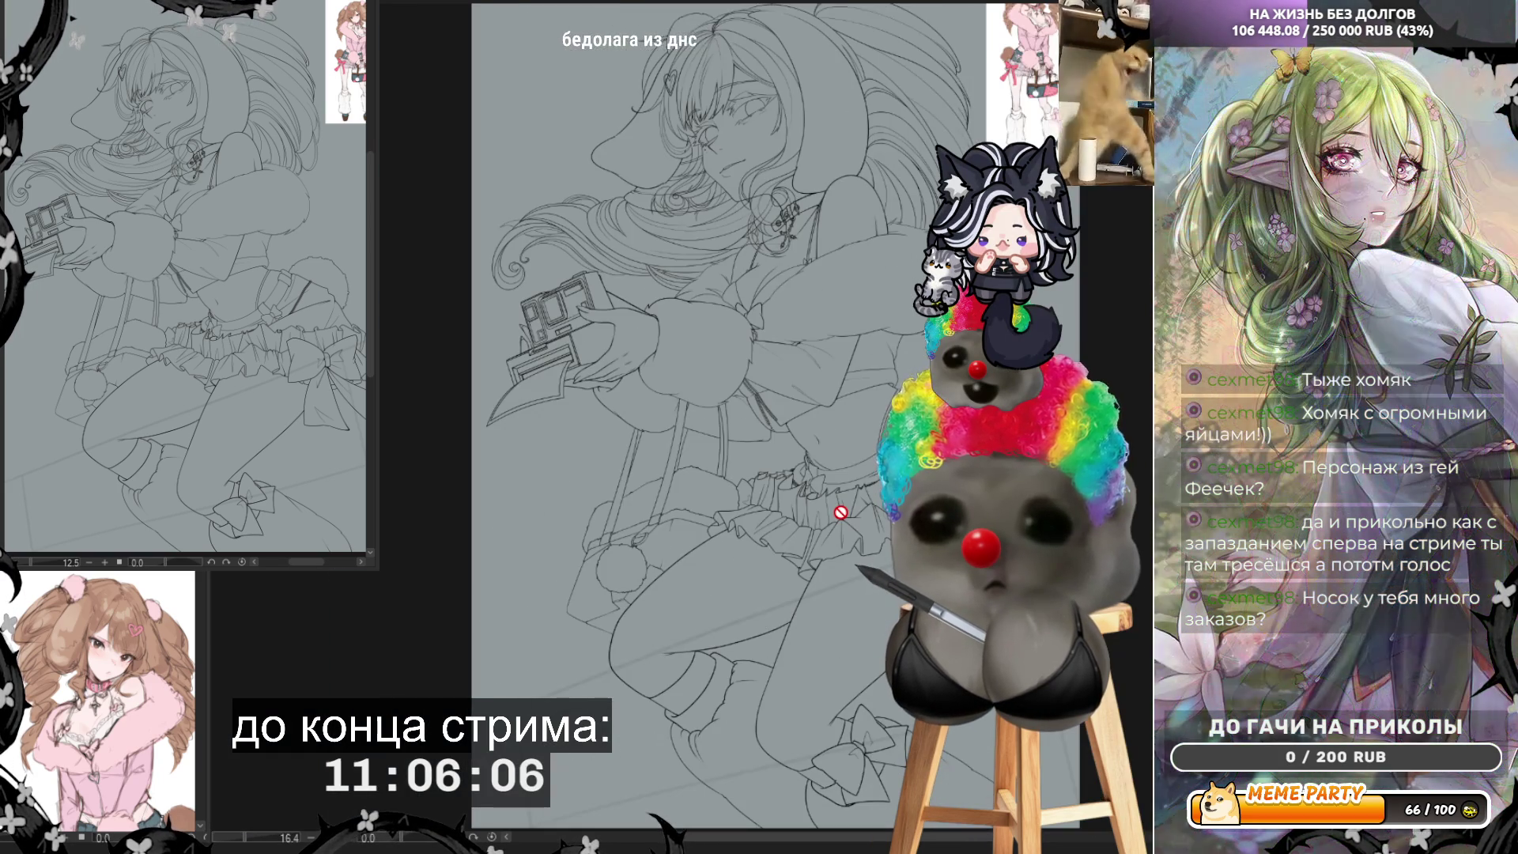
scroll(841, 513, "down", 3)
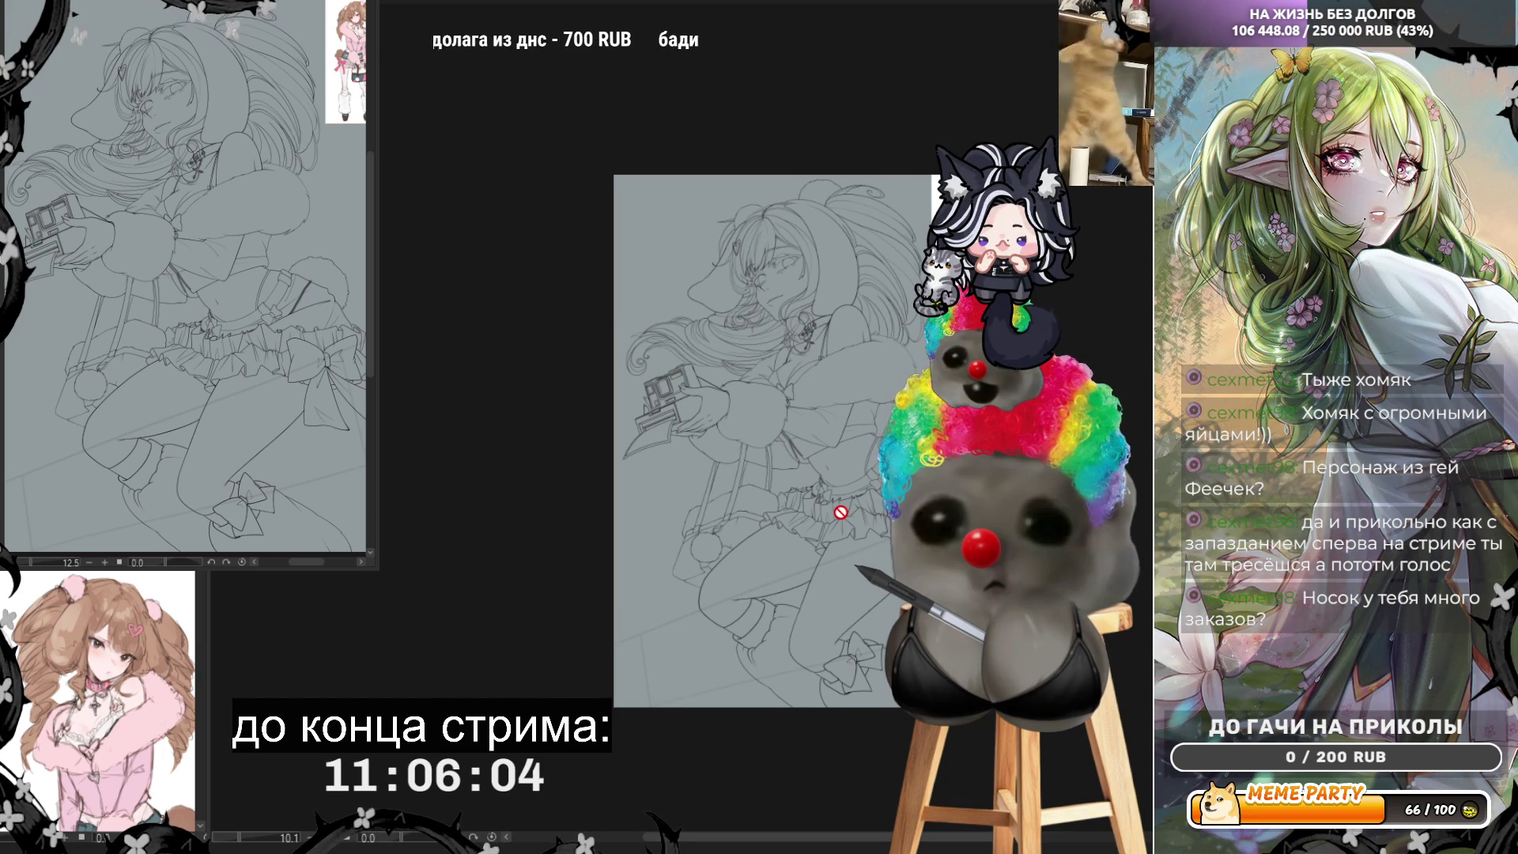
scroll(838, 270, "up", 2)
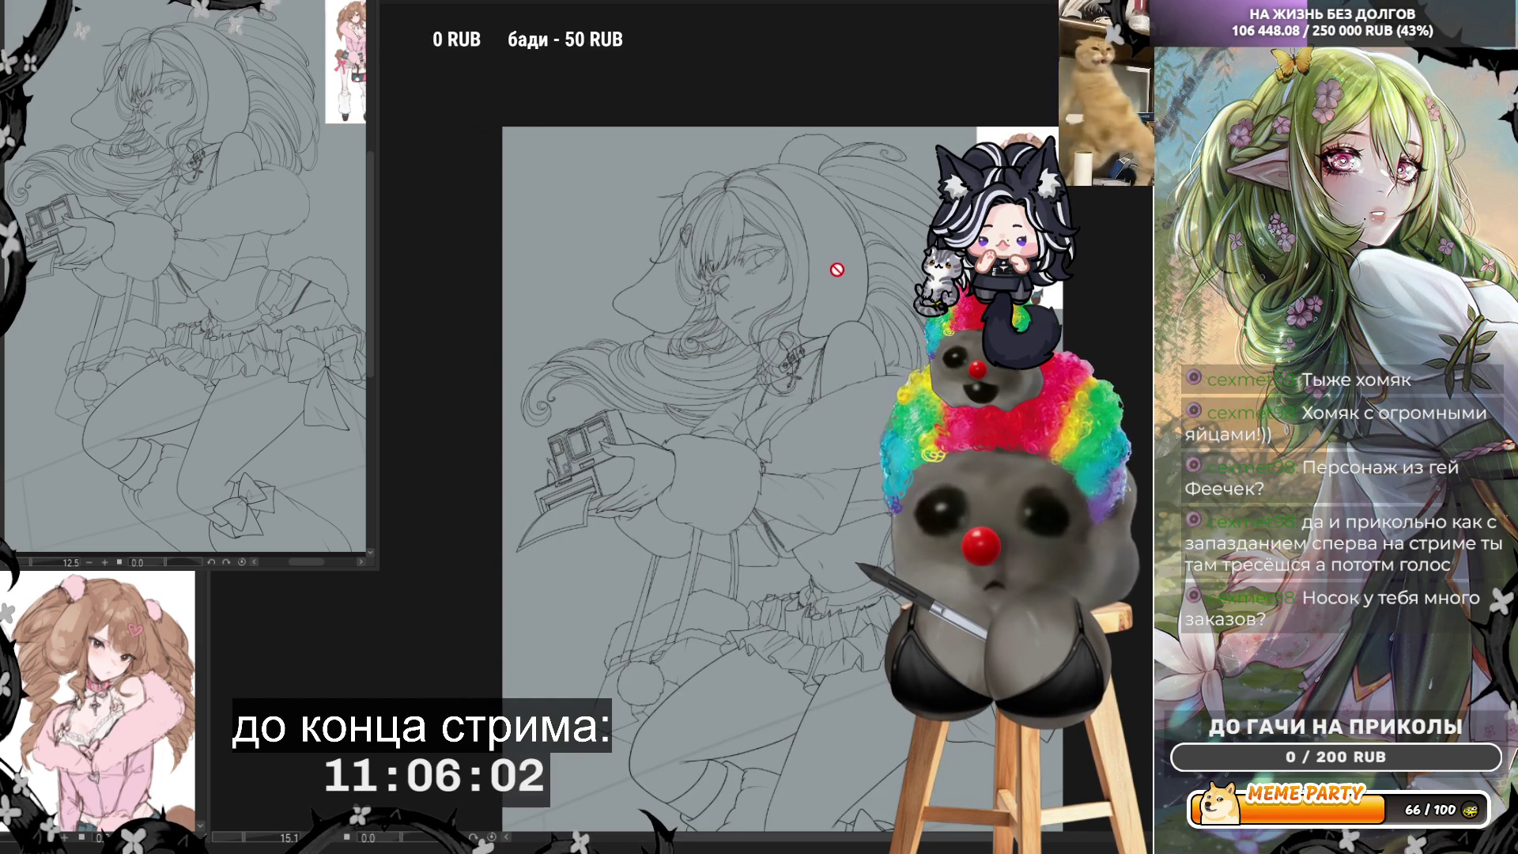
scroll(793, 142, "up", 2)
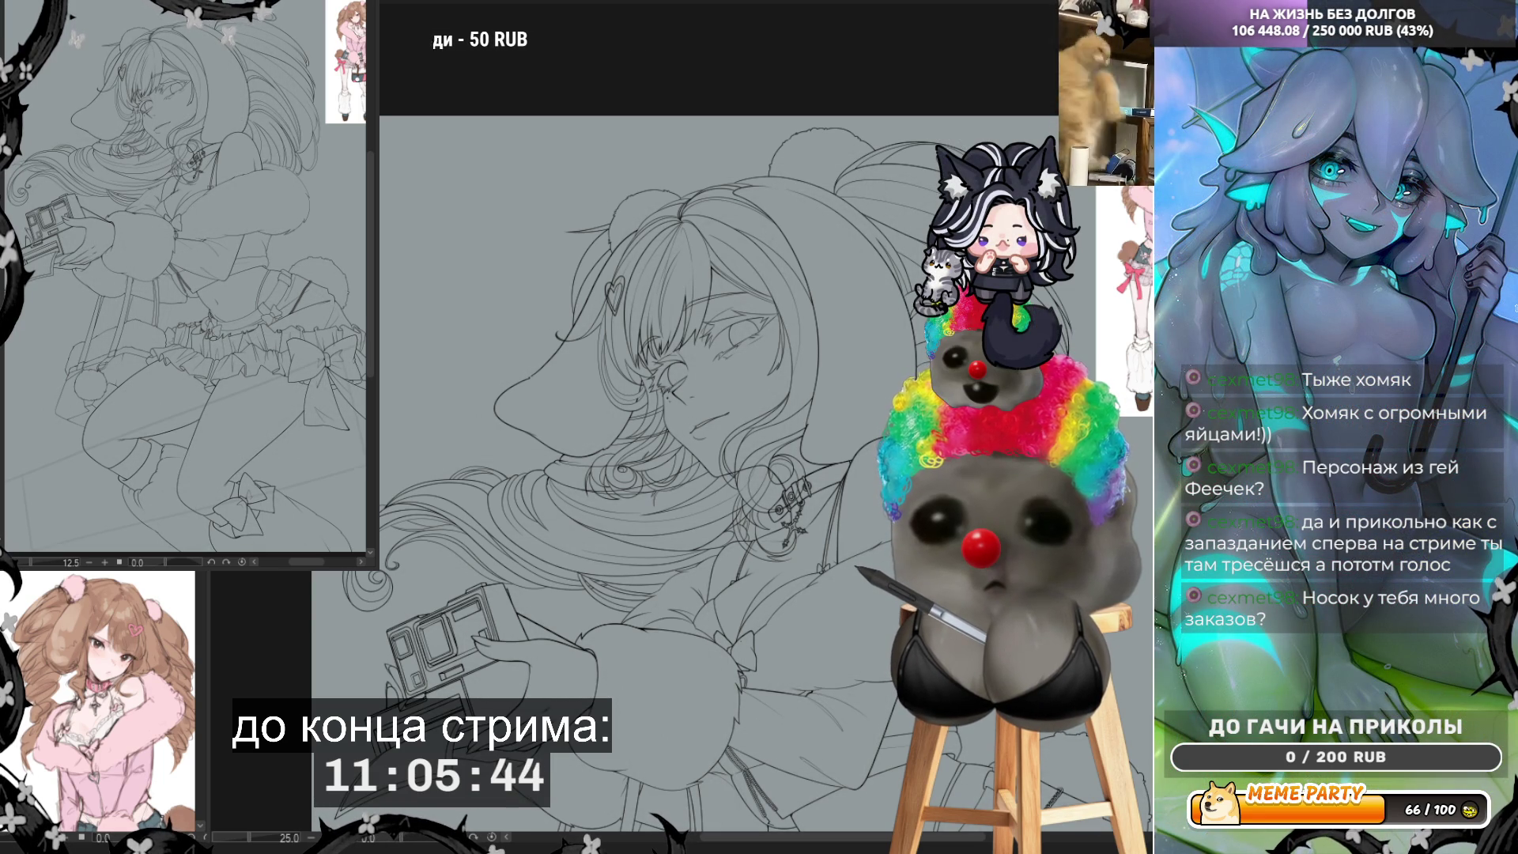
Step: Apply a quick transform to the lineart layer, then add small touch-up strokes to the hand
key("ctrl+t")
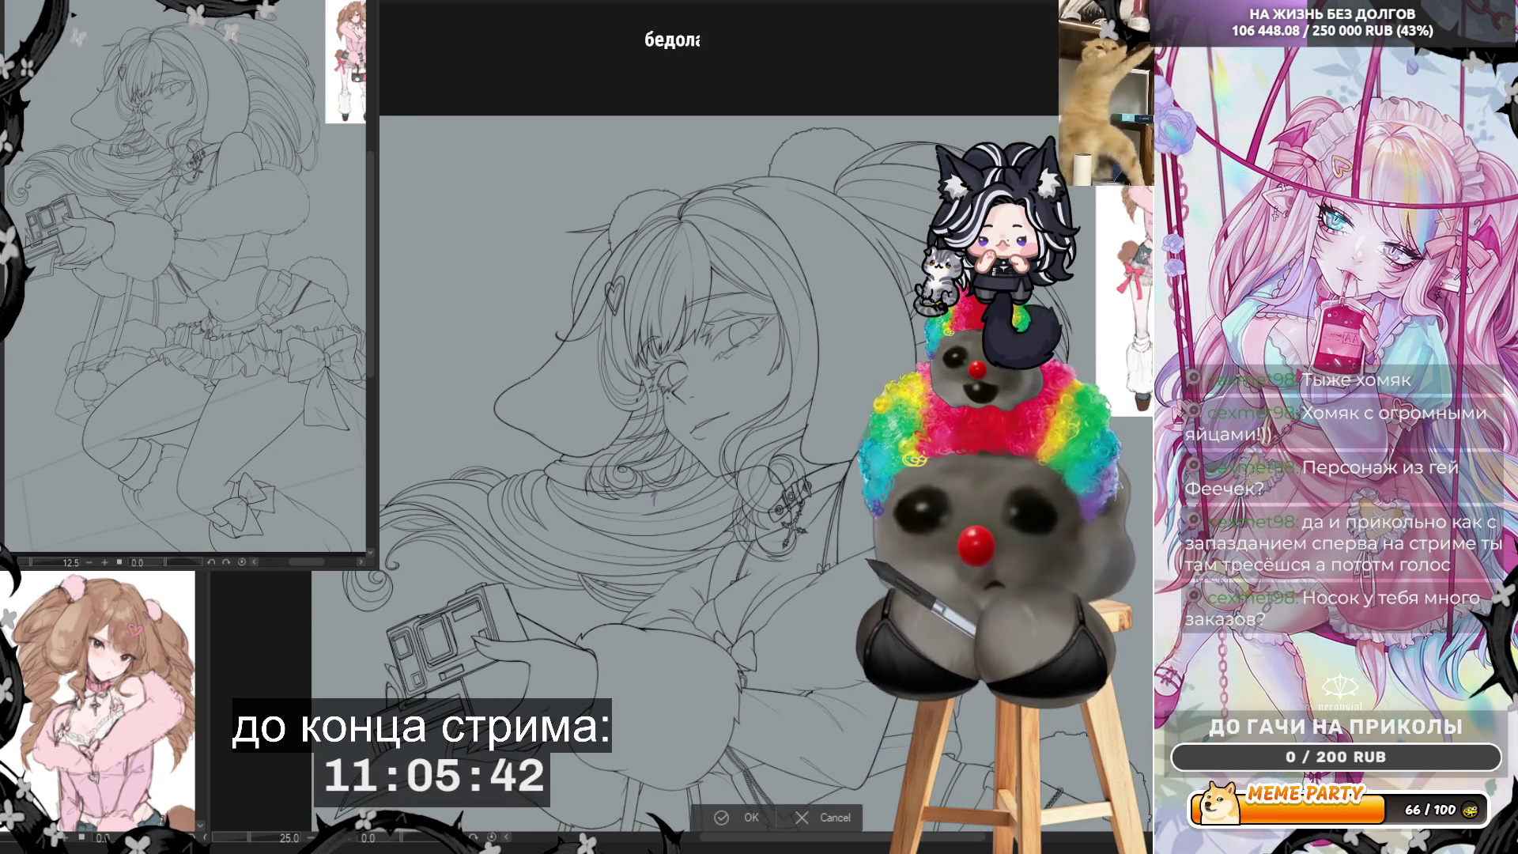
scroll(709, 551, "down", 3)
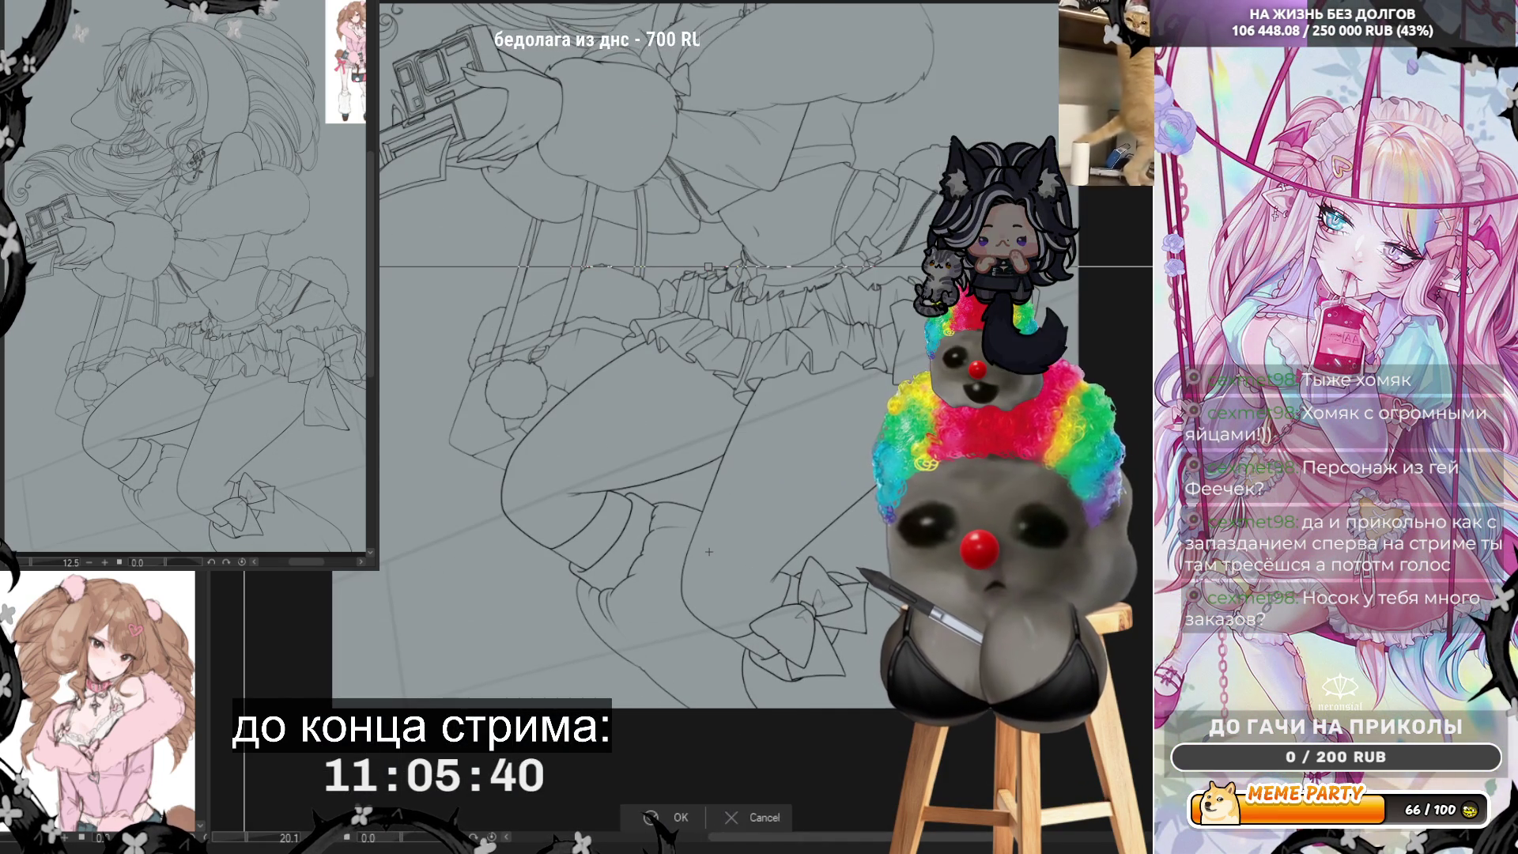
key("Return")
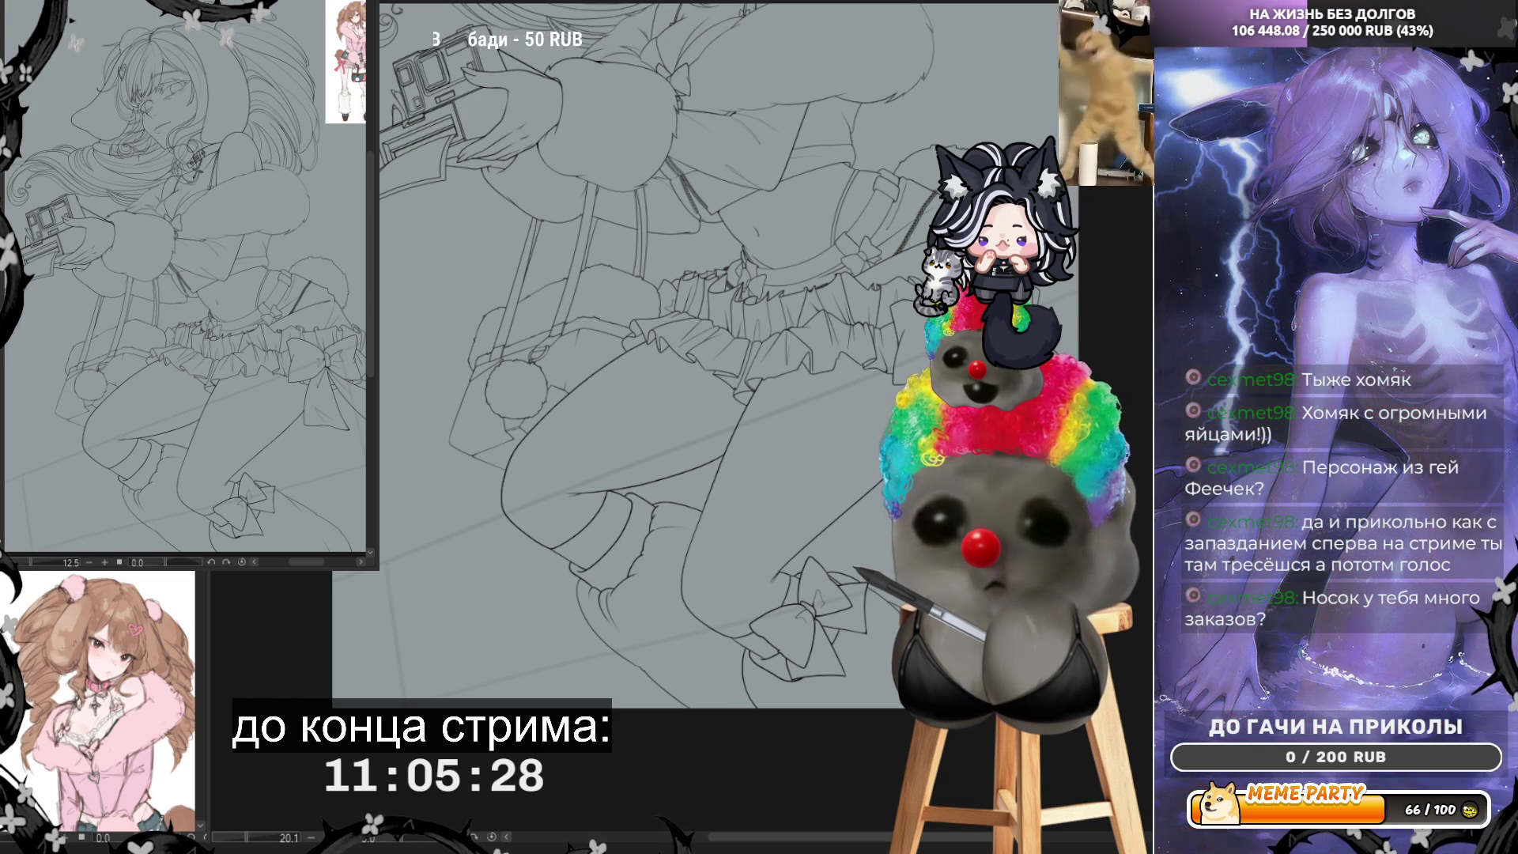
left_click_drag(474, 157, 533, 144)
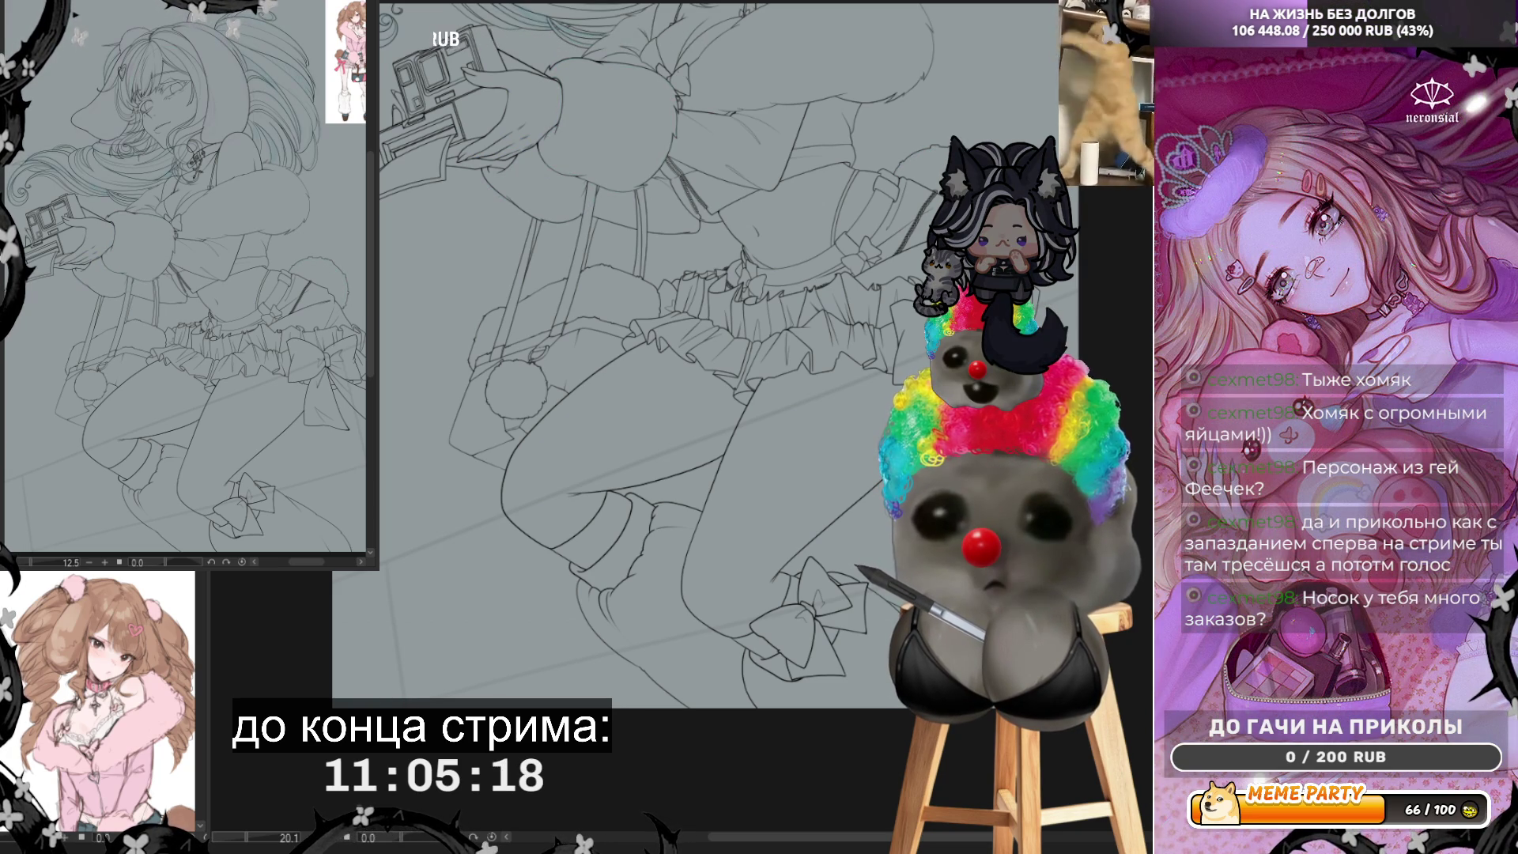
scroll(656, 356, "down", 1)
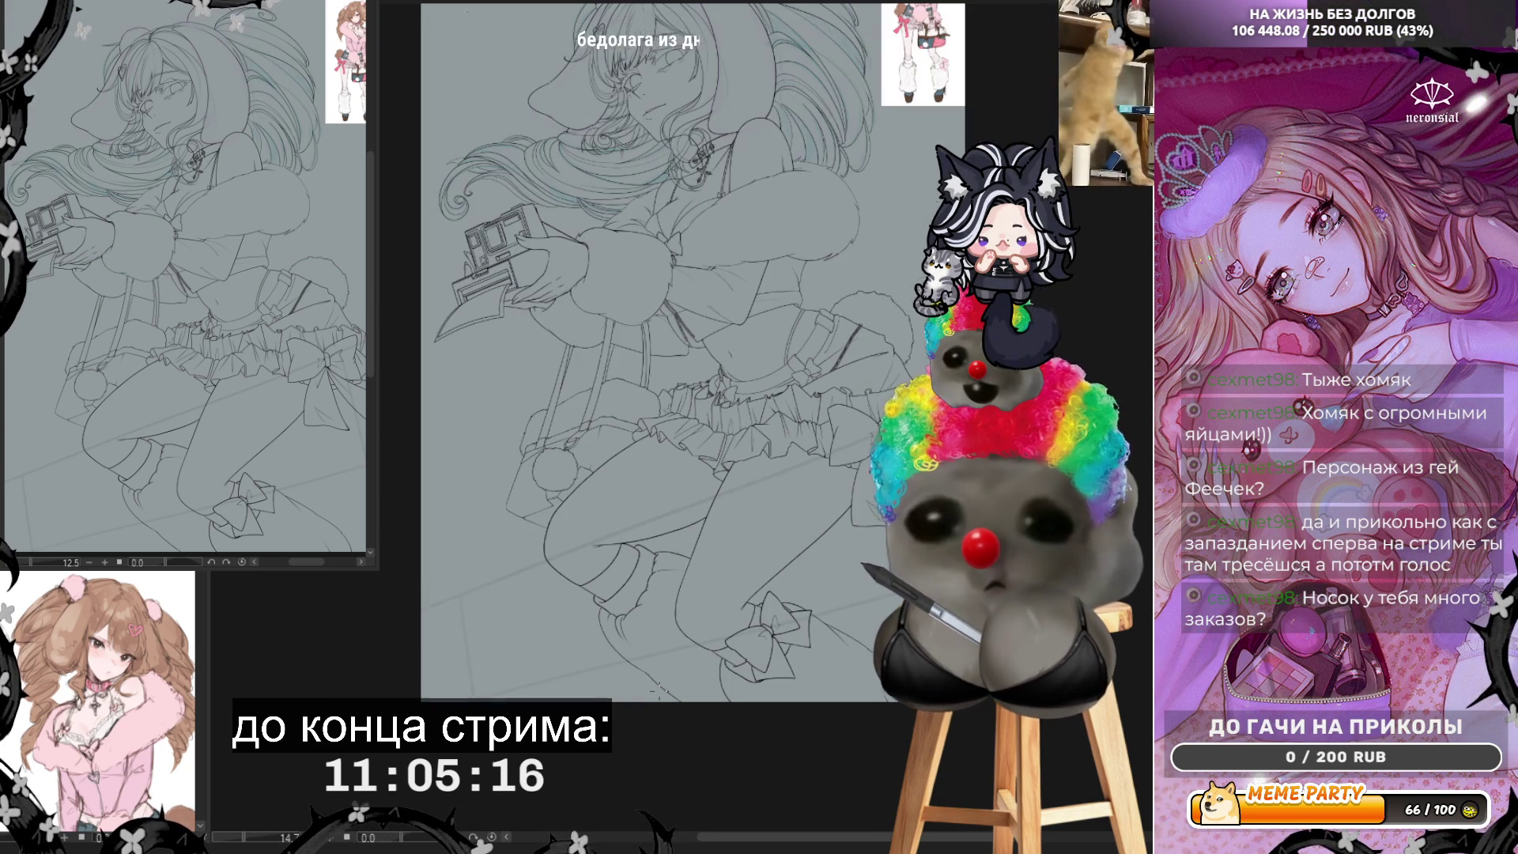
Step: Undo to restore the open eyes and lips, then zoom to about 200% on the eye
scroll(1148, 377, "up", 3)
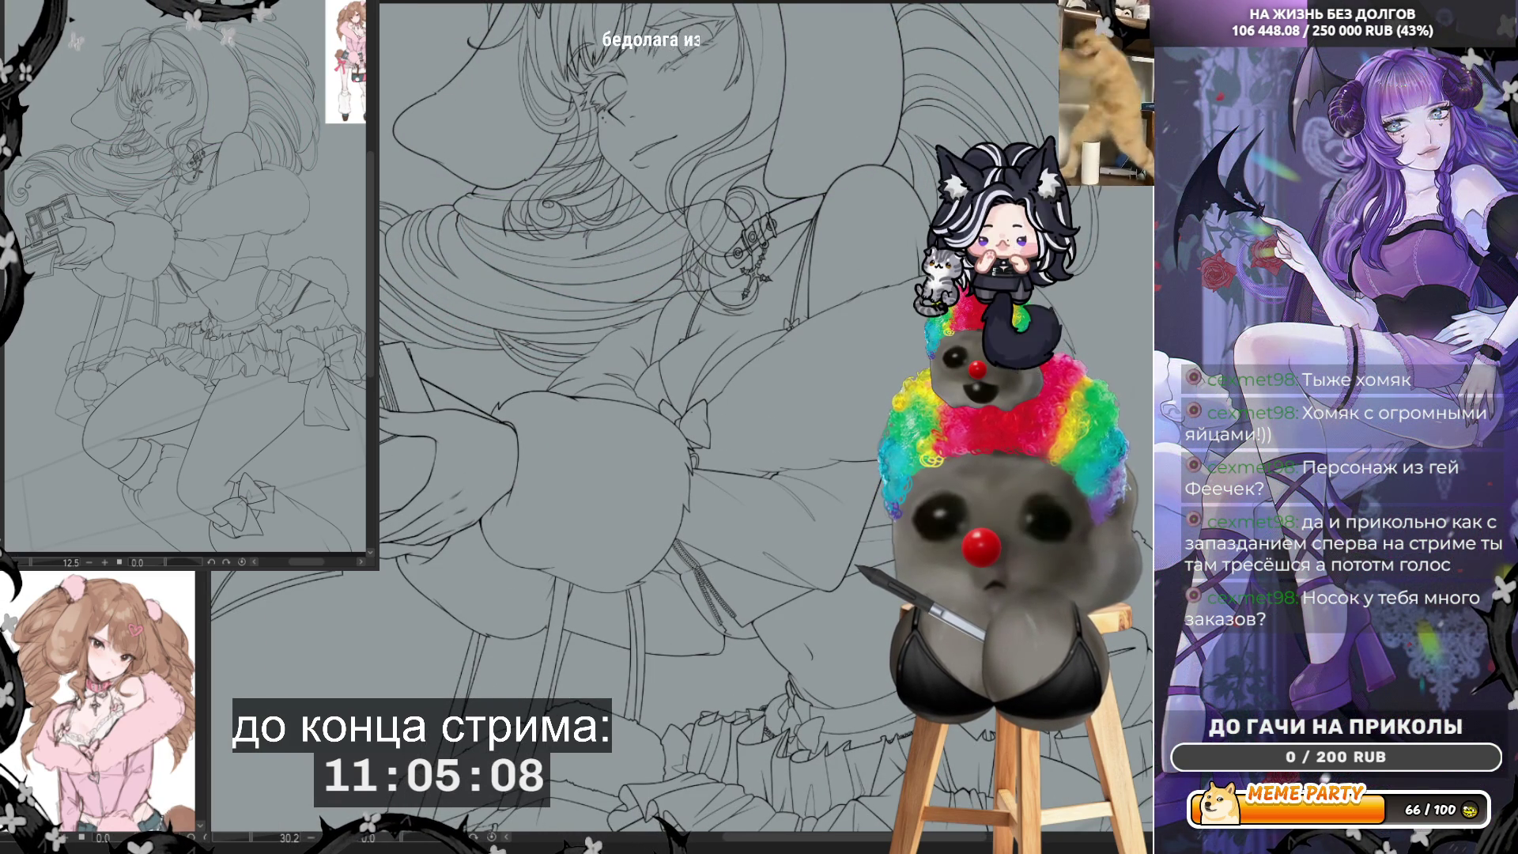
key("ctrl+z")
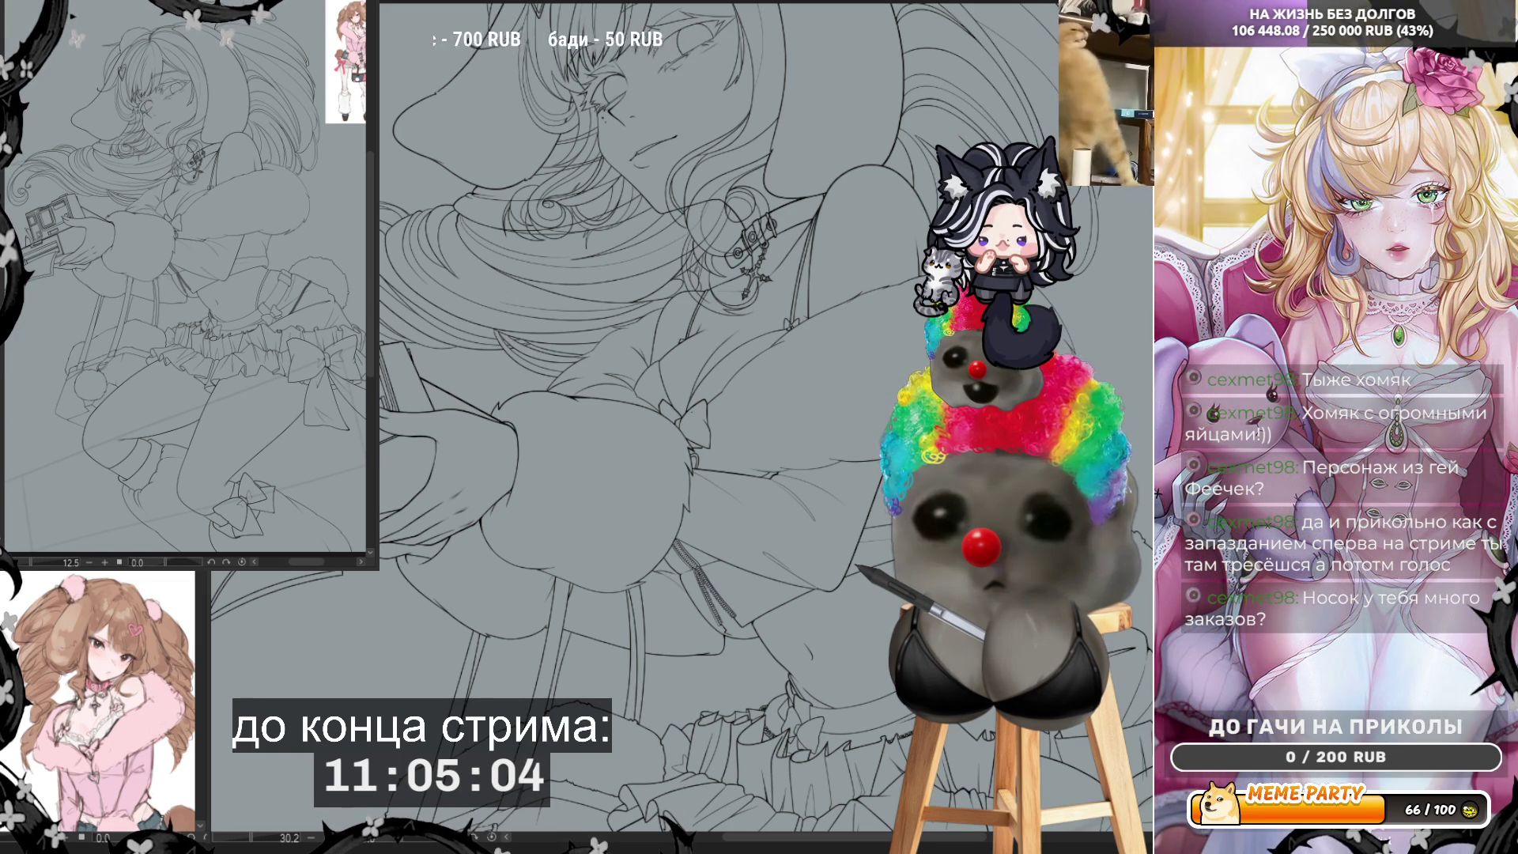
scroll(680, 419, "up", 3)
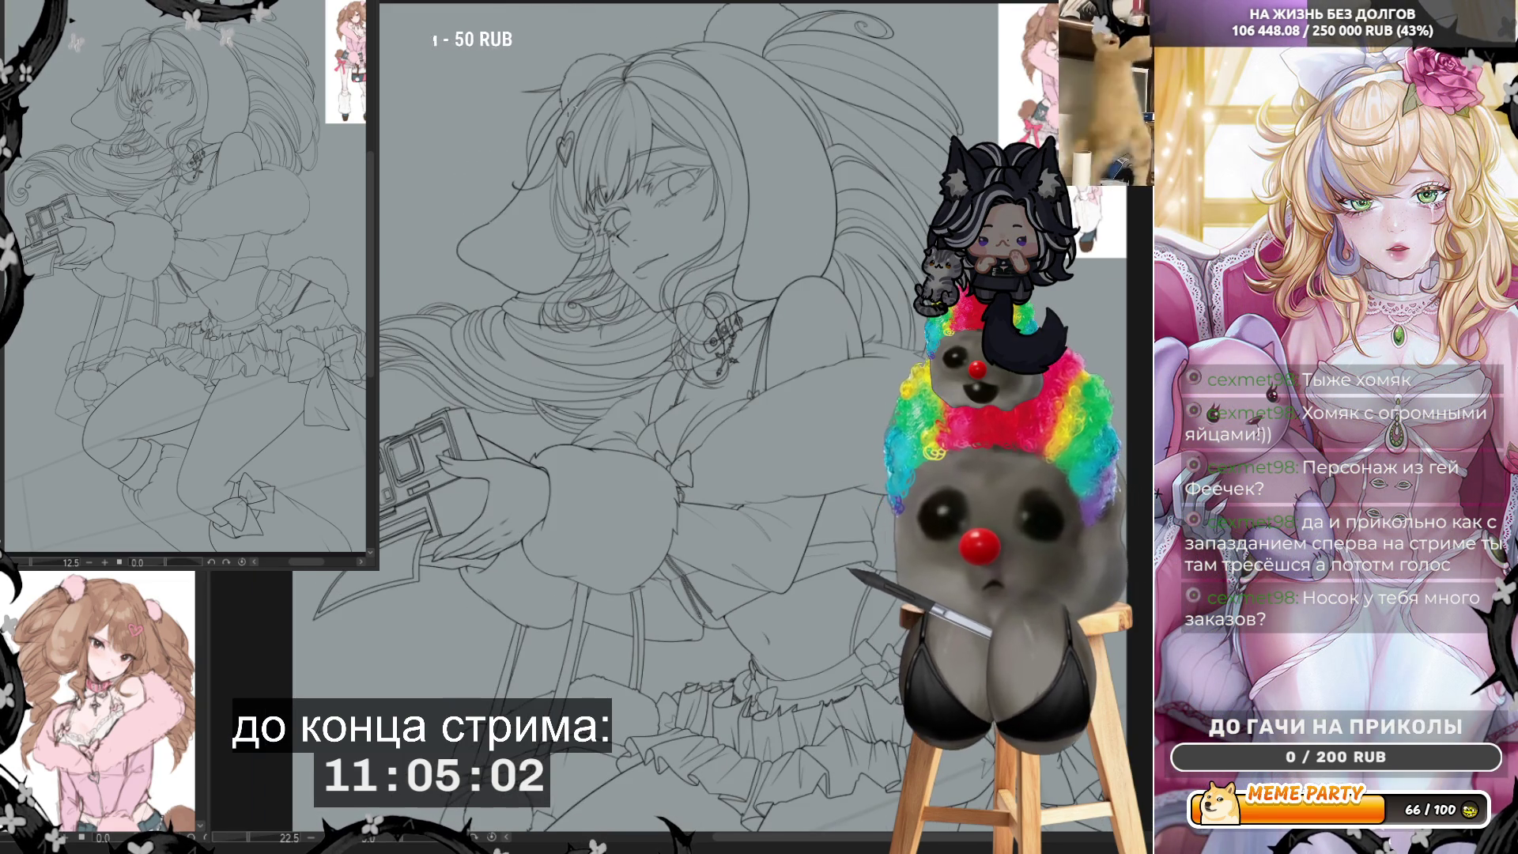
scroll(567, 96, "up", 2)
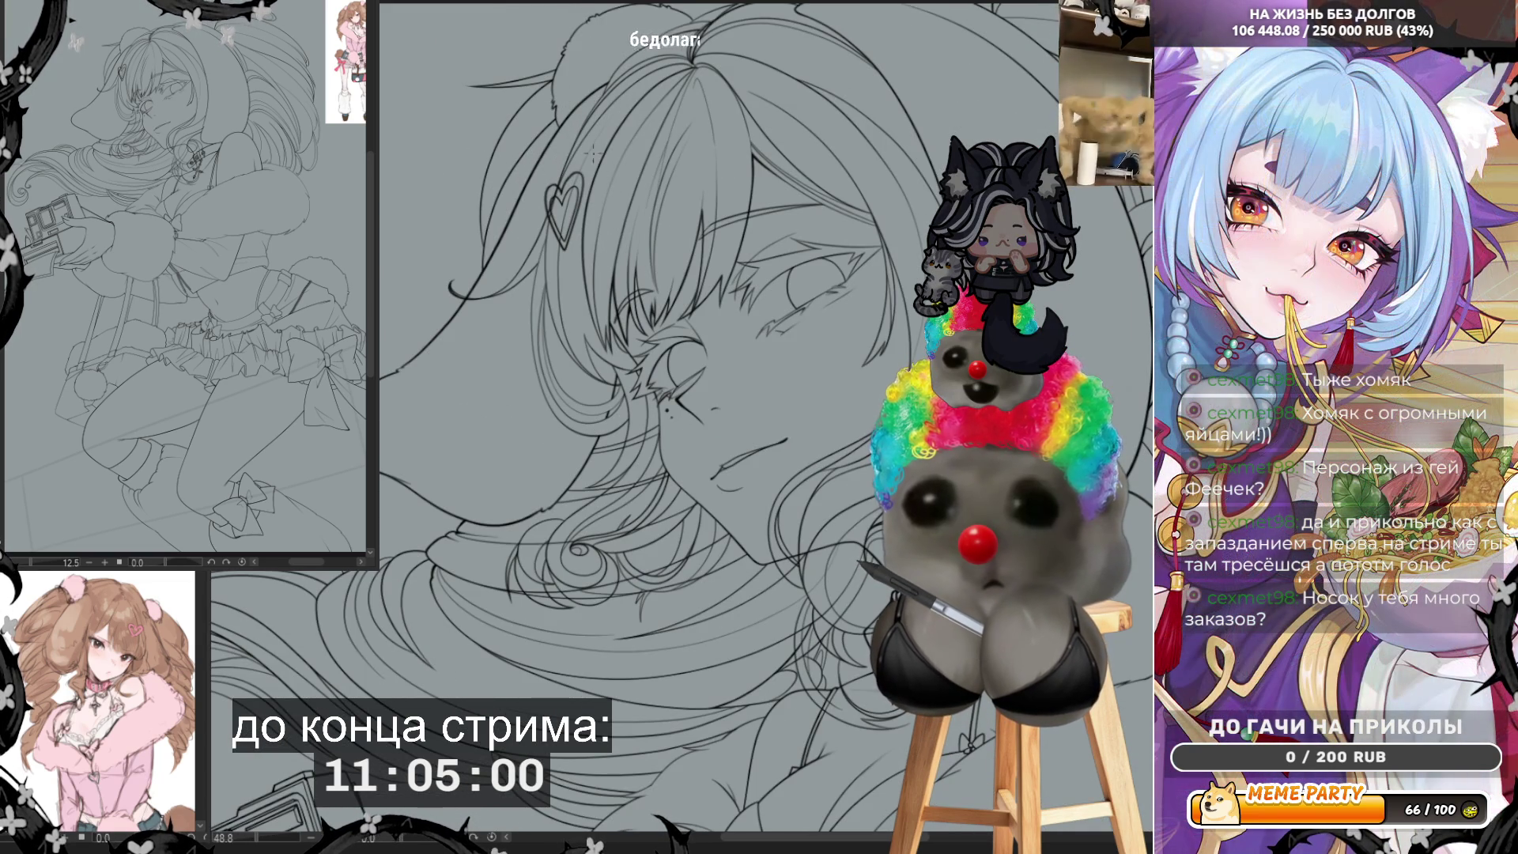
scroll(689, 435, "down", 1)
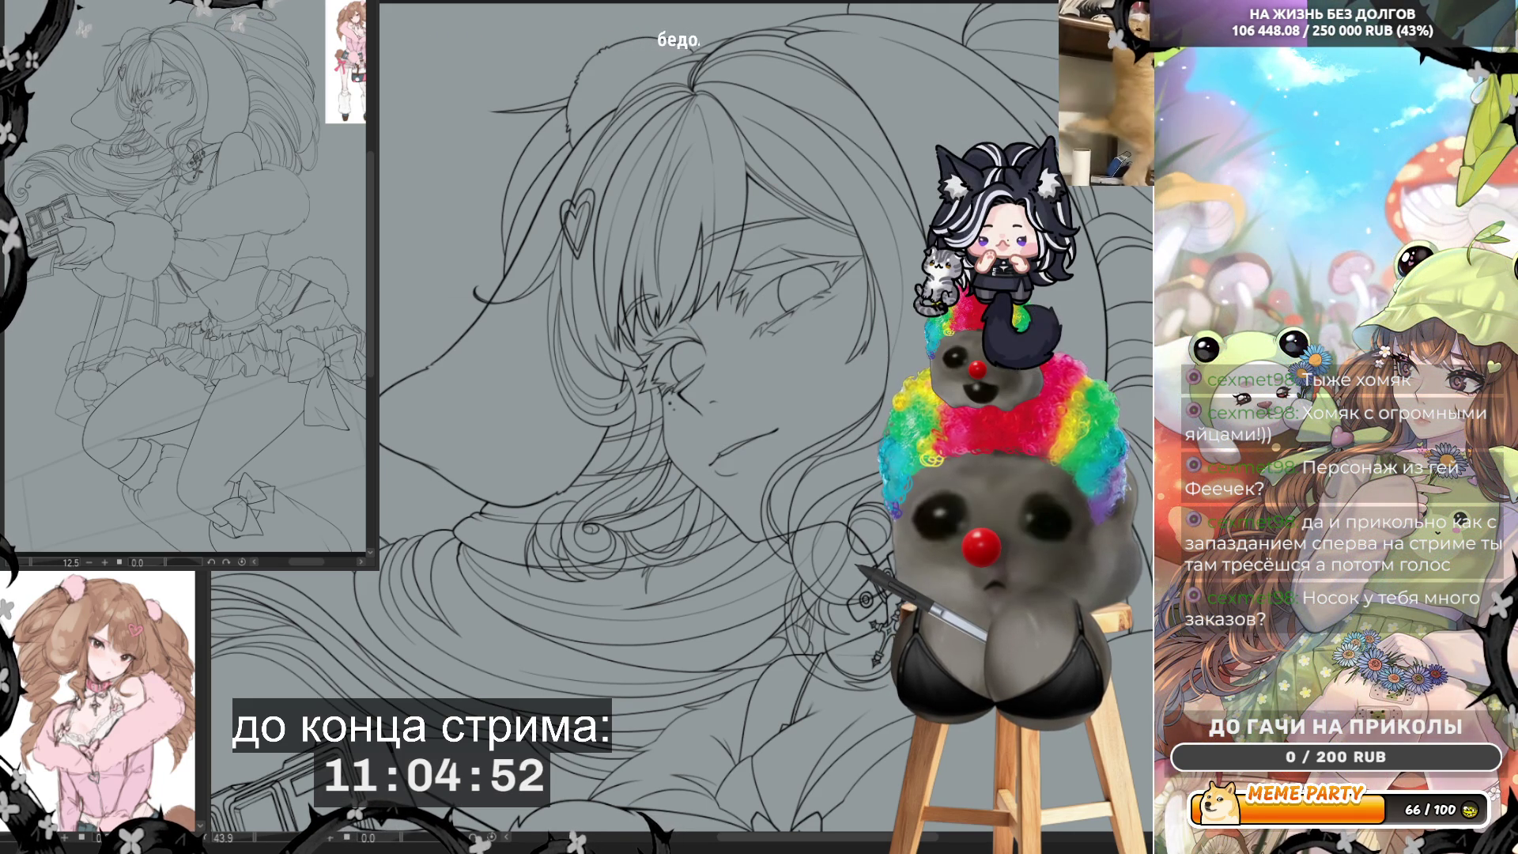
scroll(476, 242, "down", 2)
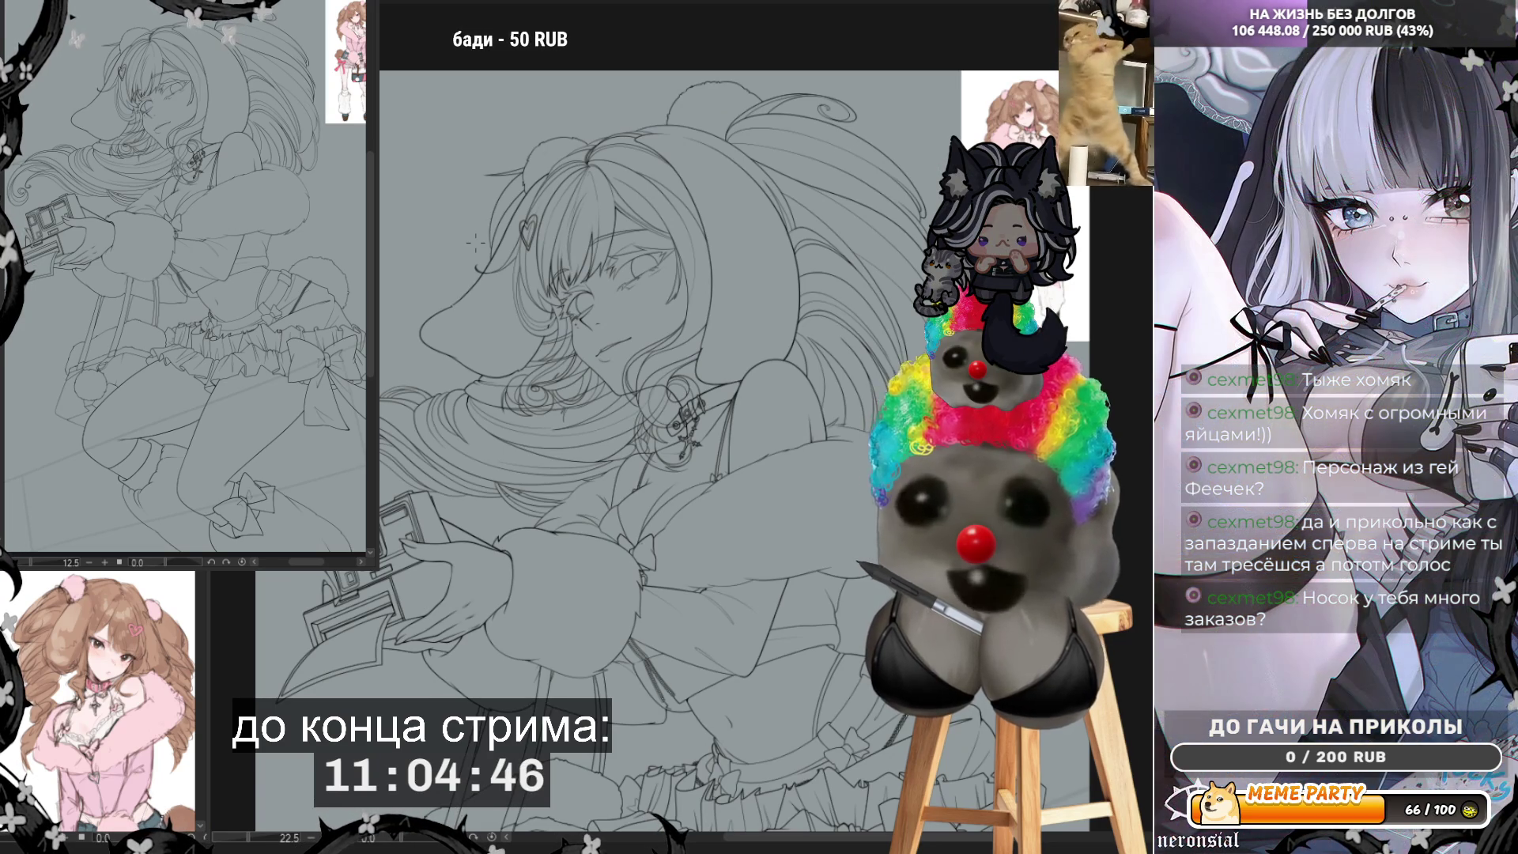
scroll(476, 242, "down", 1)
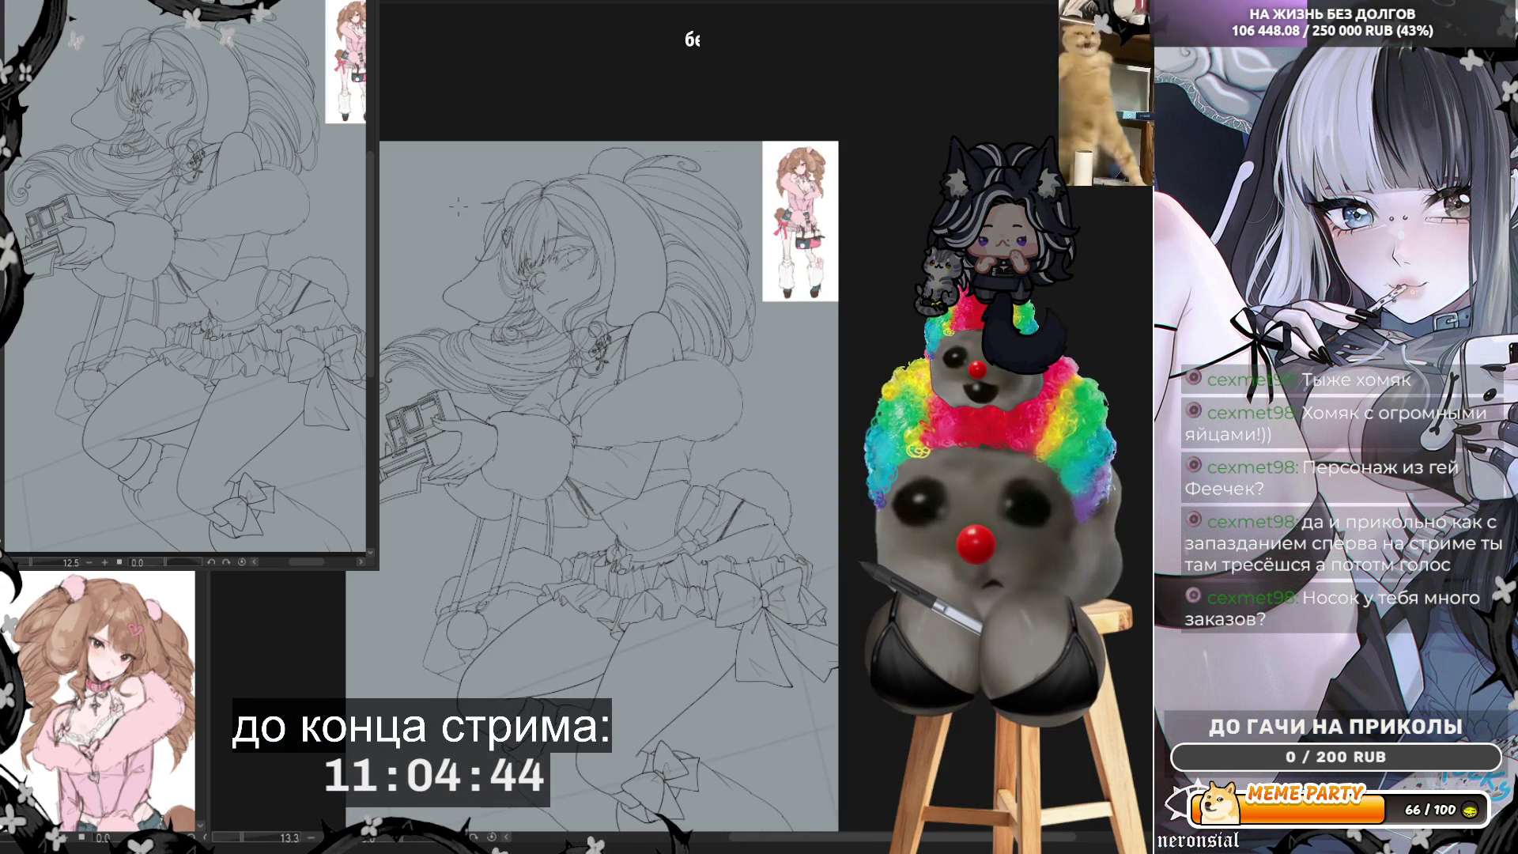
scroll(577, 234, "up", 6)
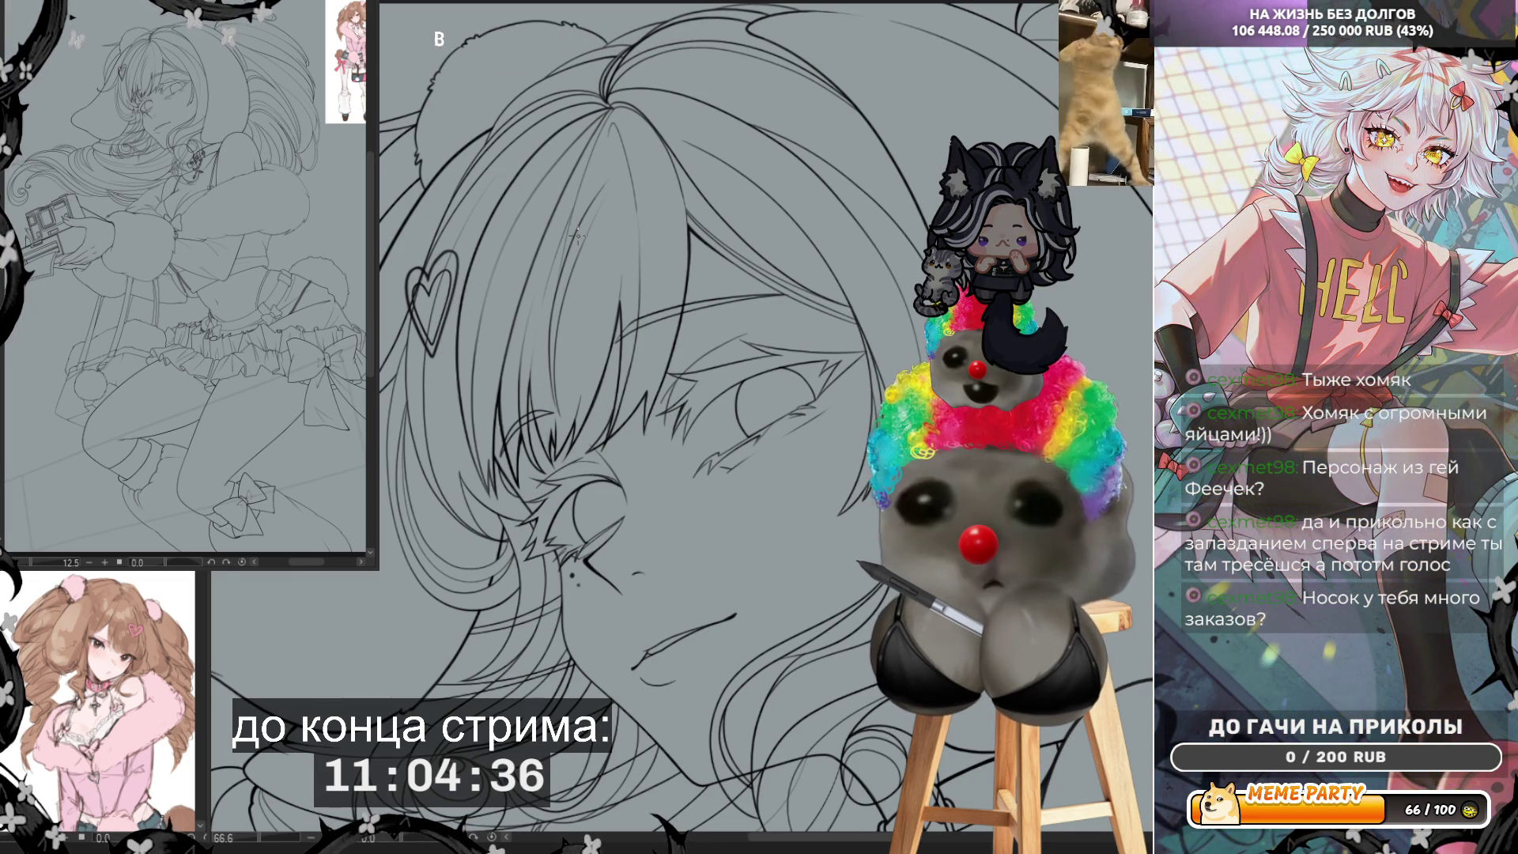
scroll(638, 562, "up", 5)
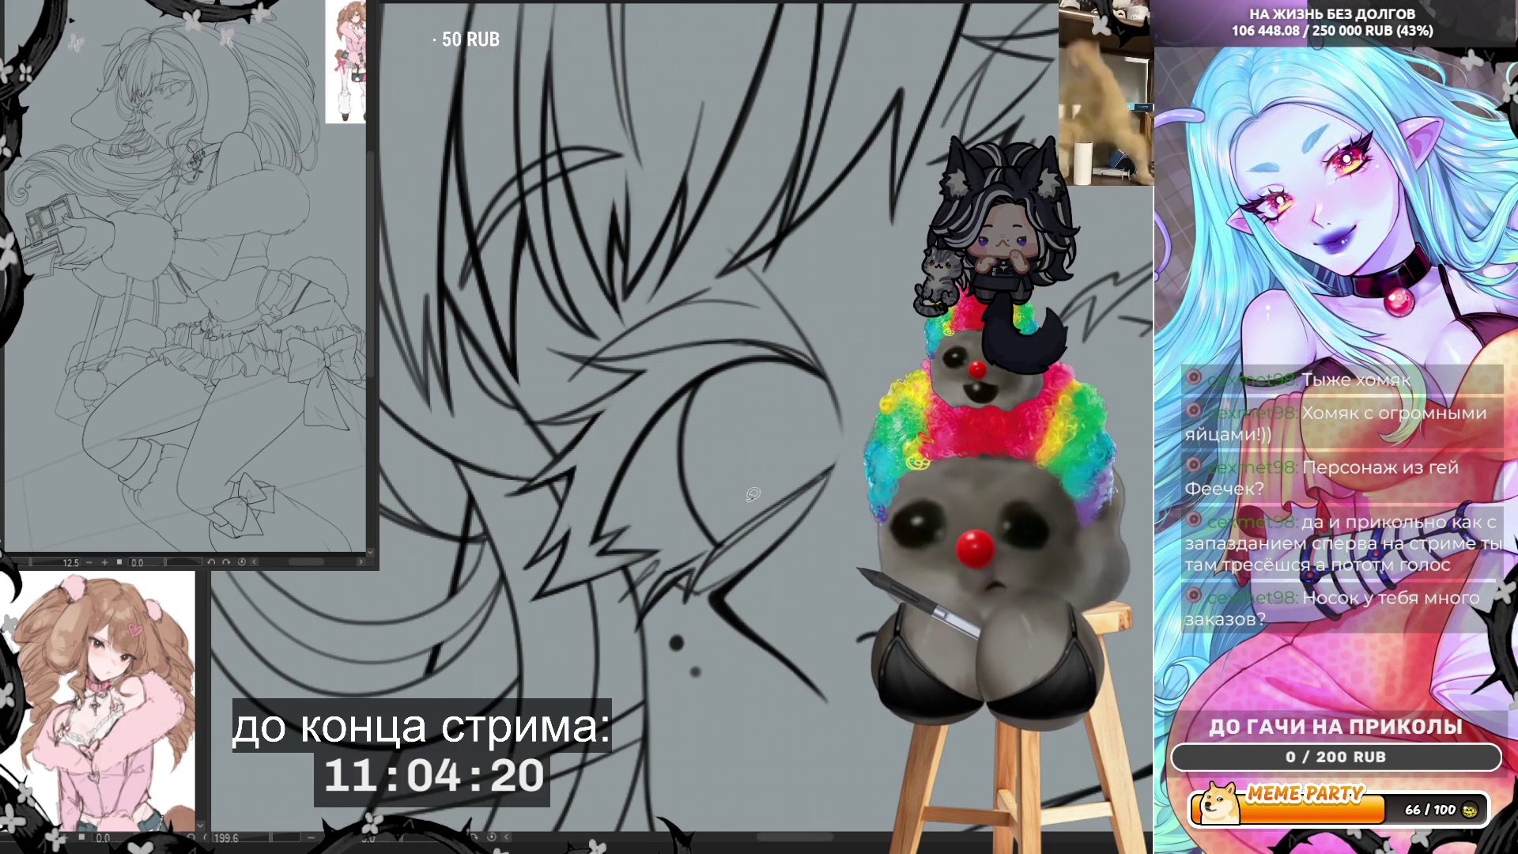
Step: Compare the eye strokes with undo and redo, then zoom onto the heart-shaped hair clip
key("ctrl+z")
key("ctrl+y")
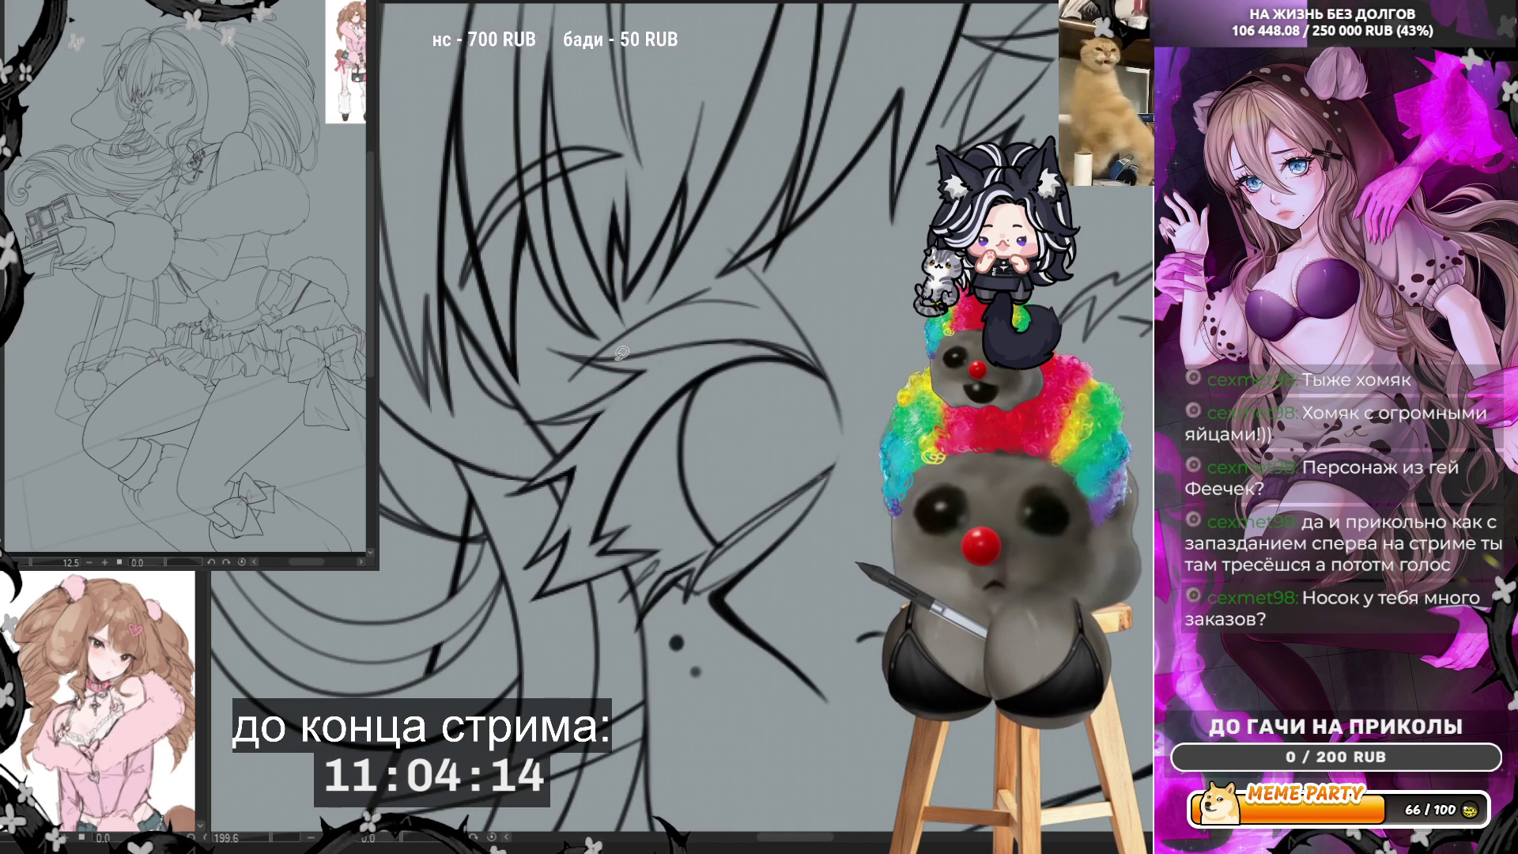
scroll(621, 352, "down", 5)
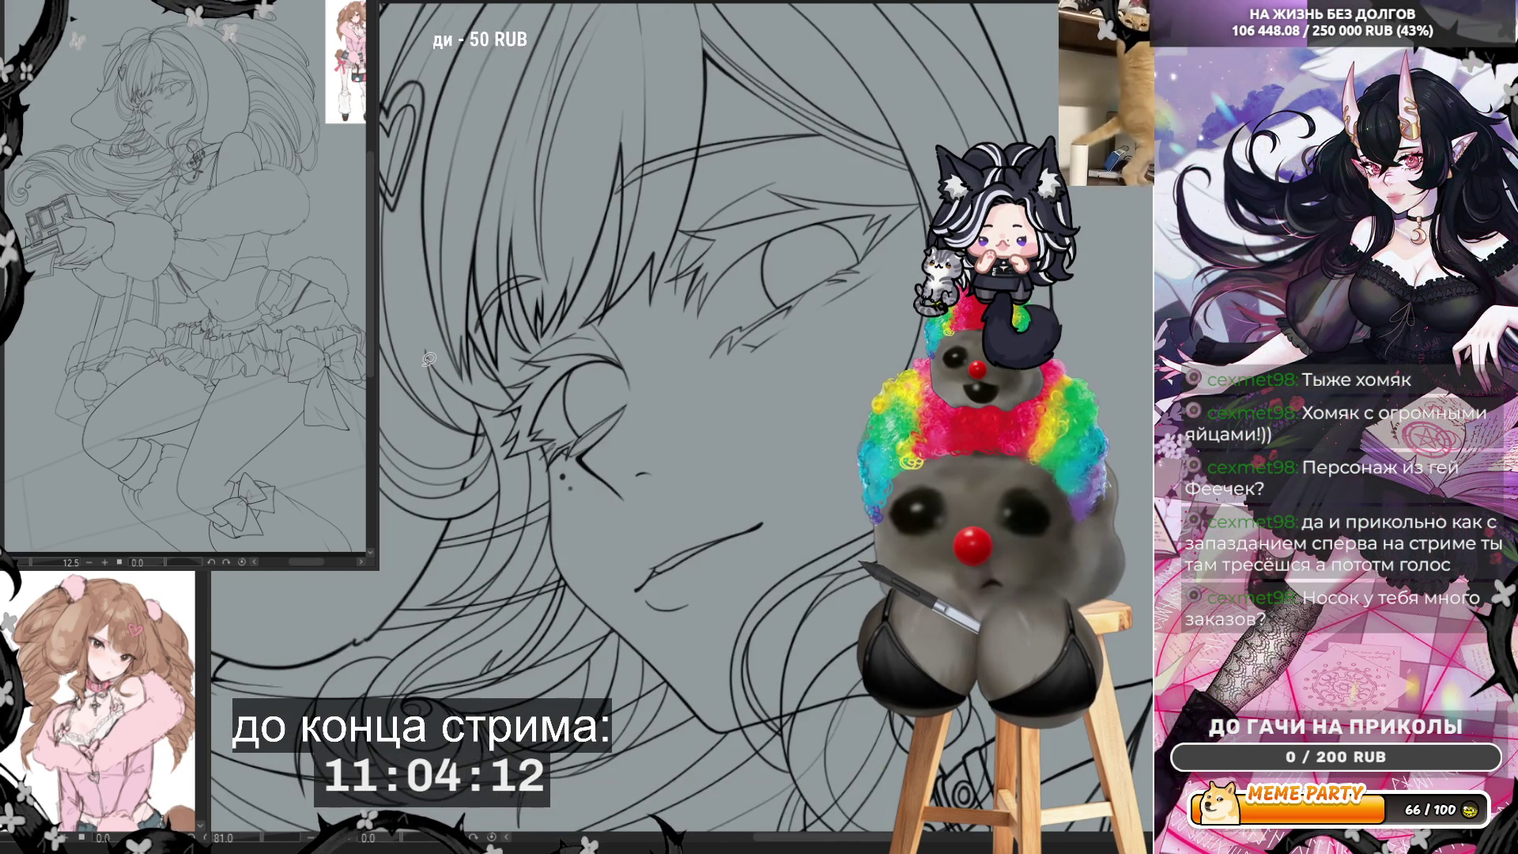
scroll(429, 360, "down", 2)
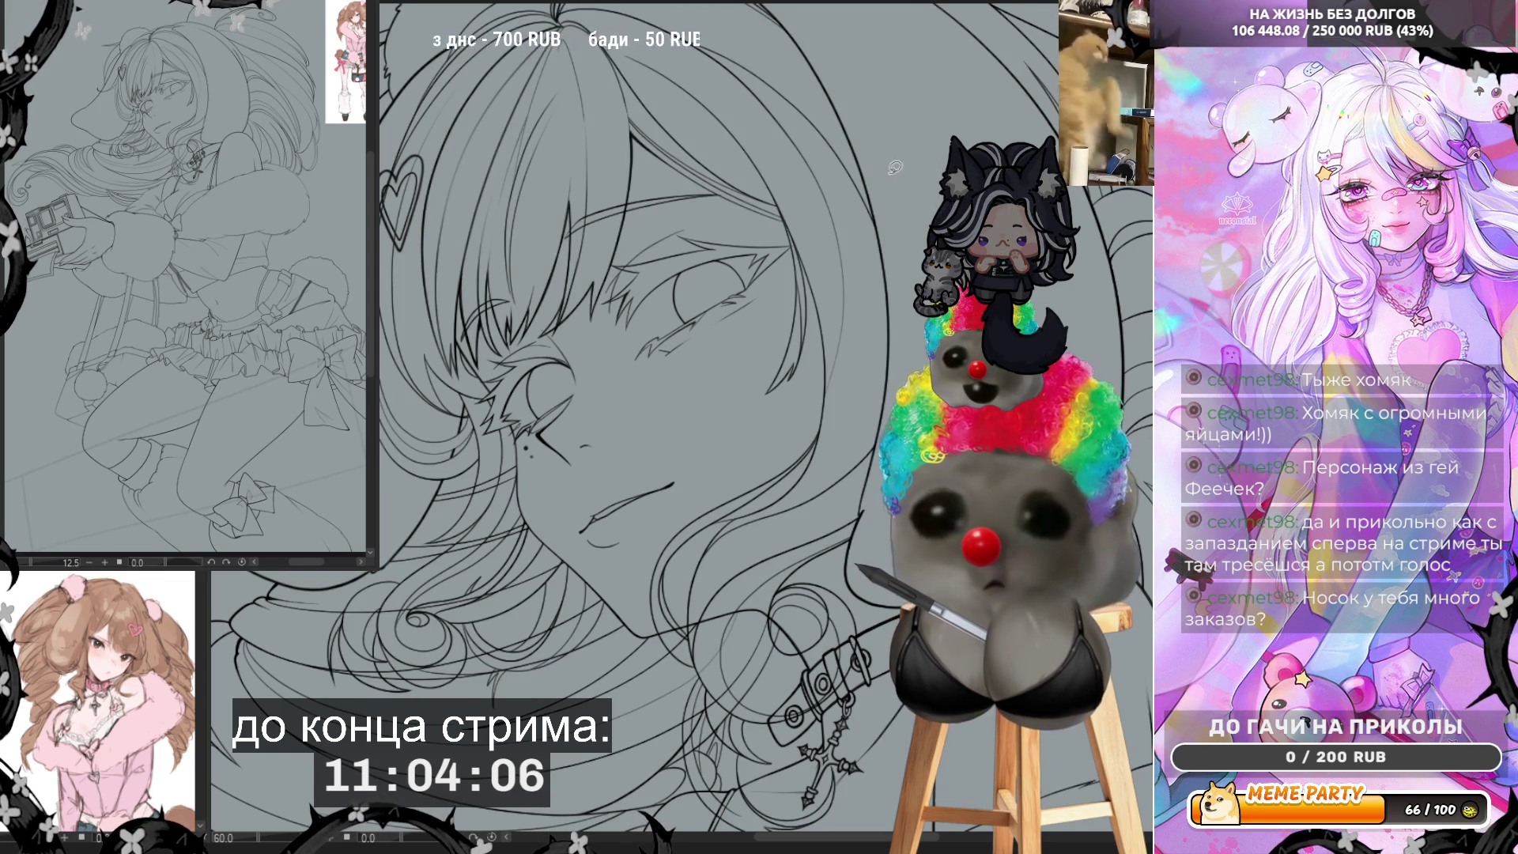
scroll(572, 311, "up", 4)
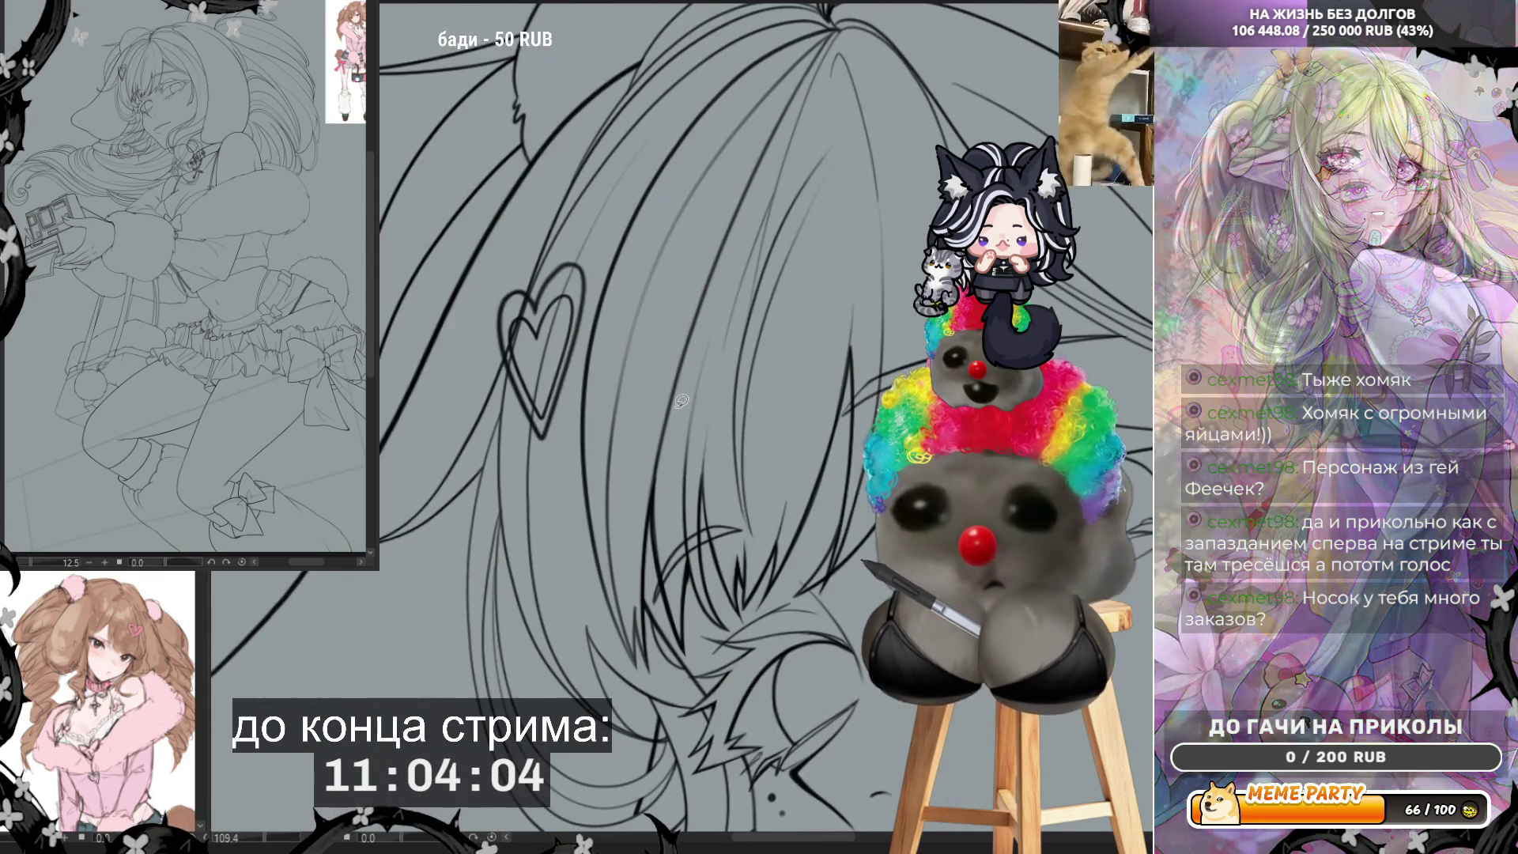
scroll(572, 311, "up", 1)
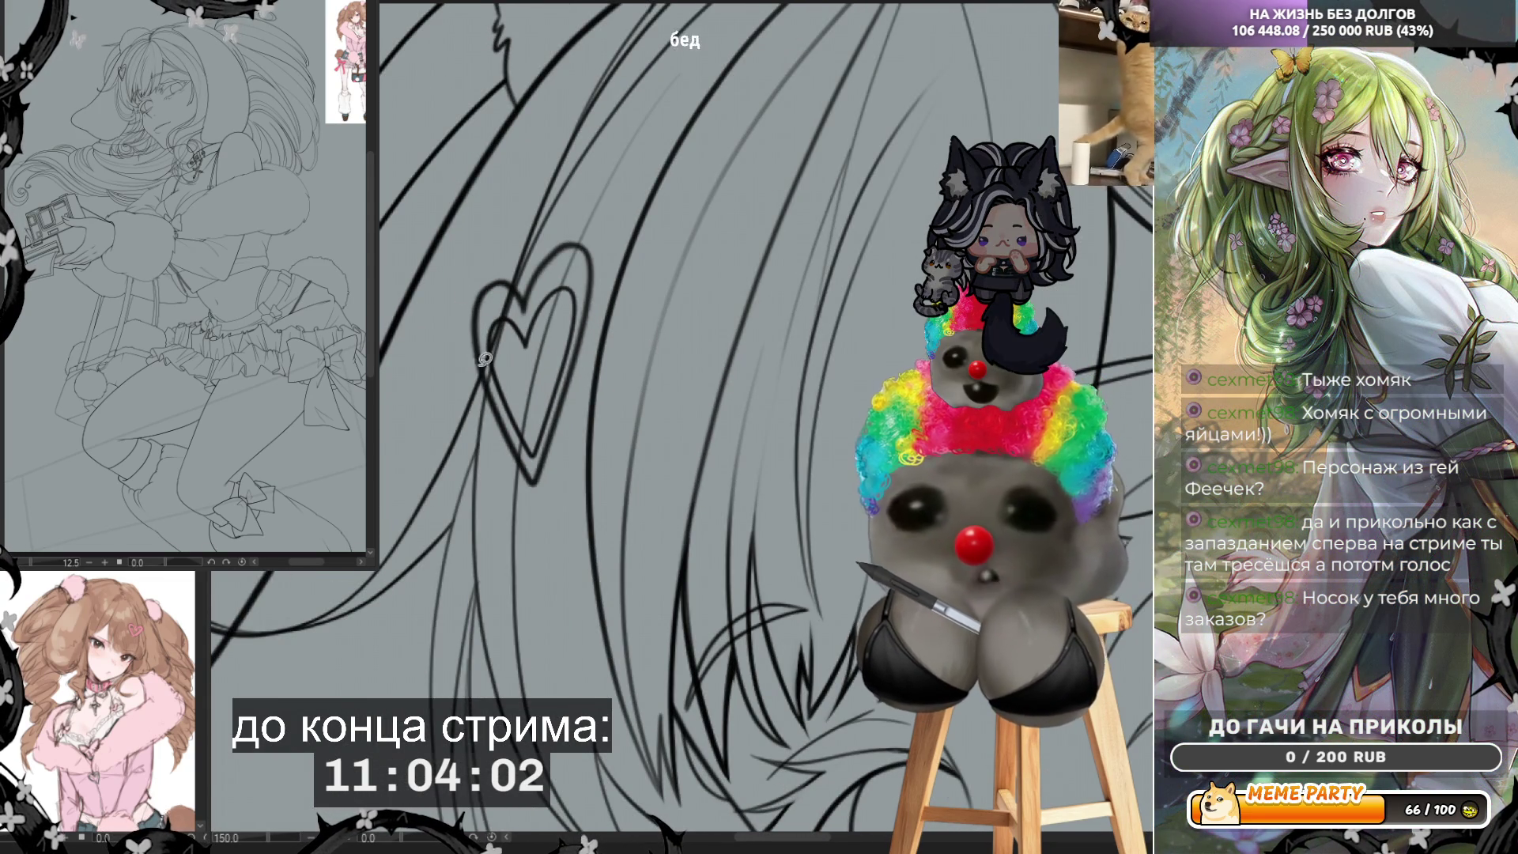
Step: Retrace the heart clip's outline, undoing two failed left-side strokes and inking the upper-right lobe
left_click_drag(484, 344, 534, 470)
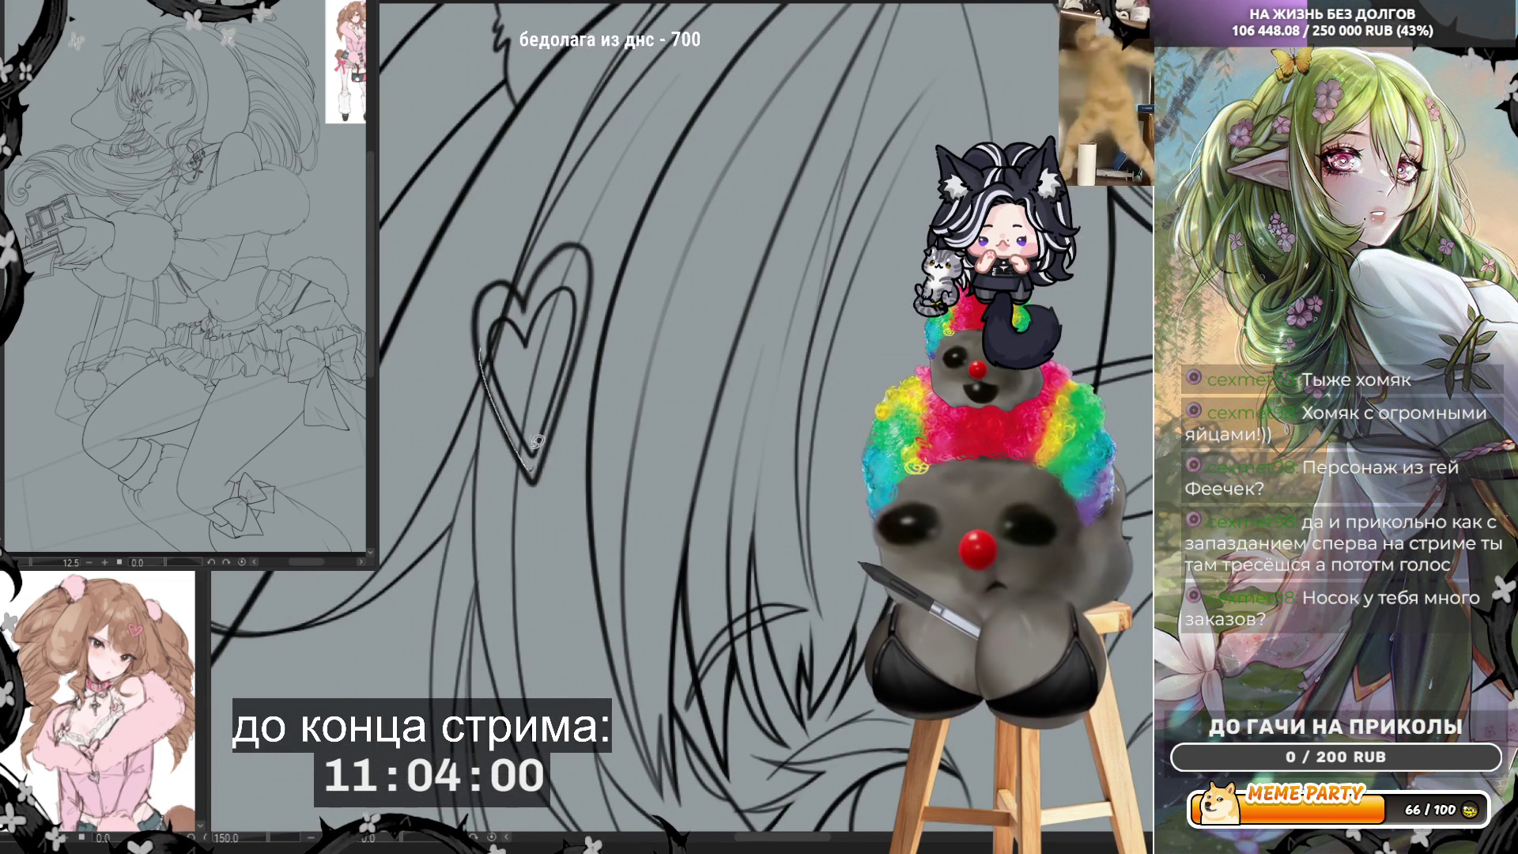
key("ctrl+z")
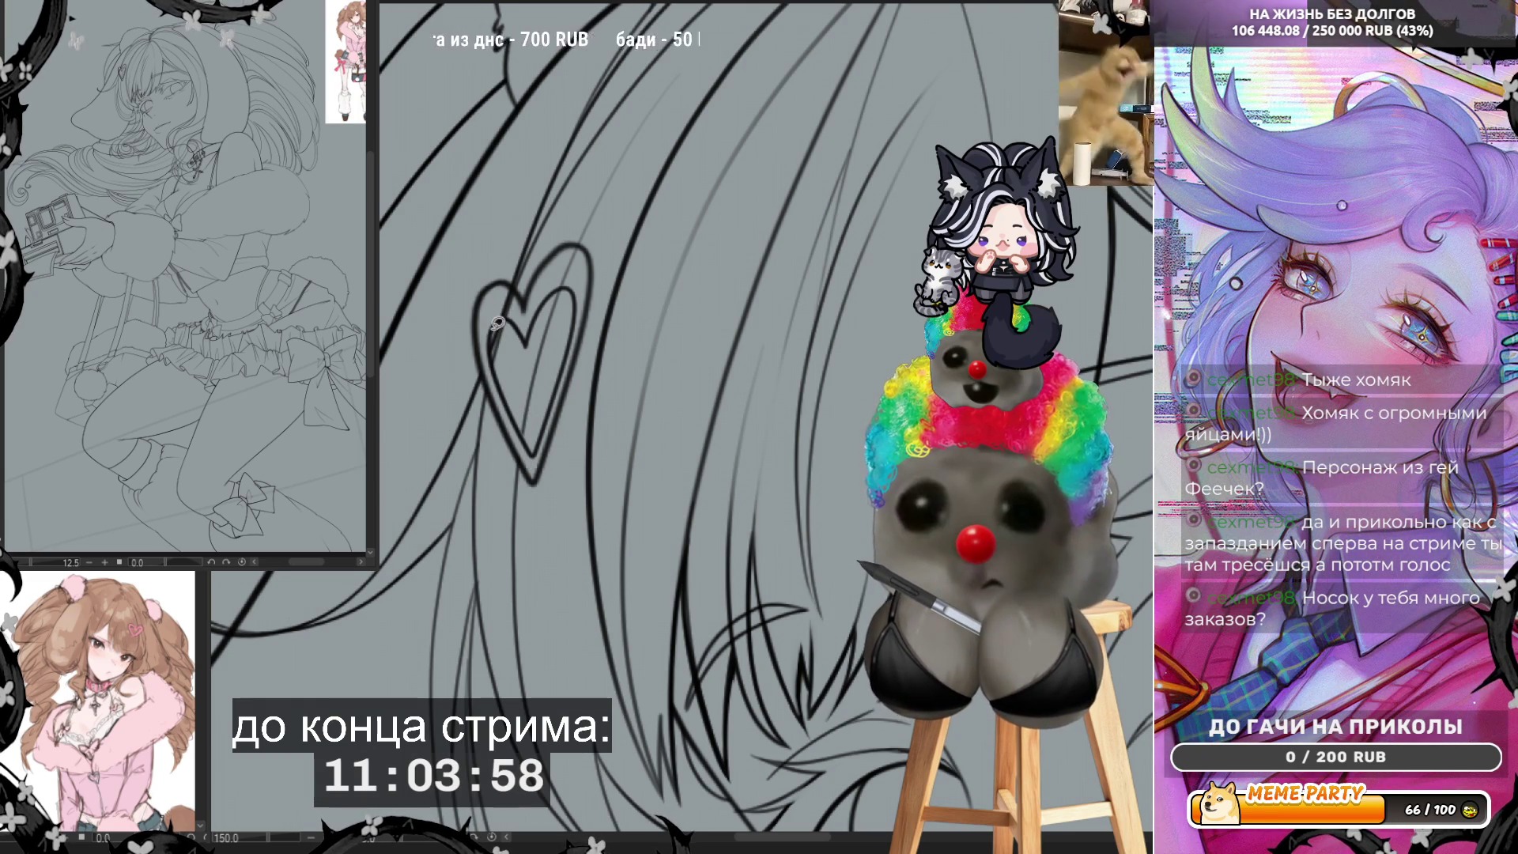
left_click_drag(497, 366, 538, 452)
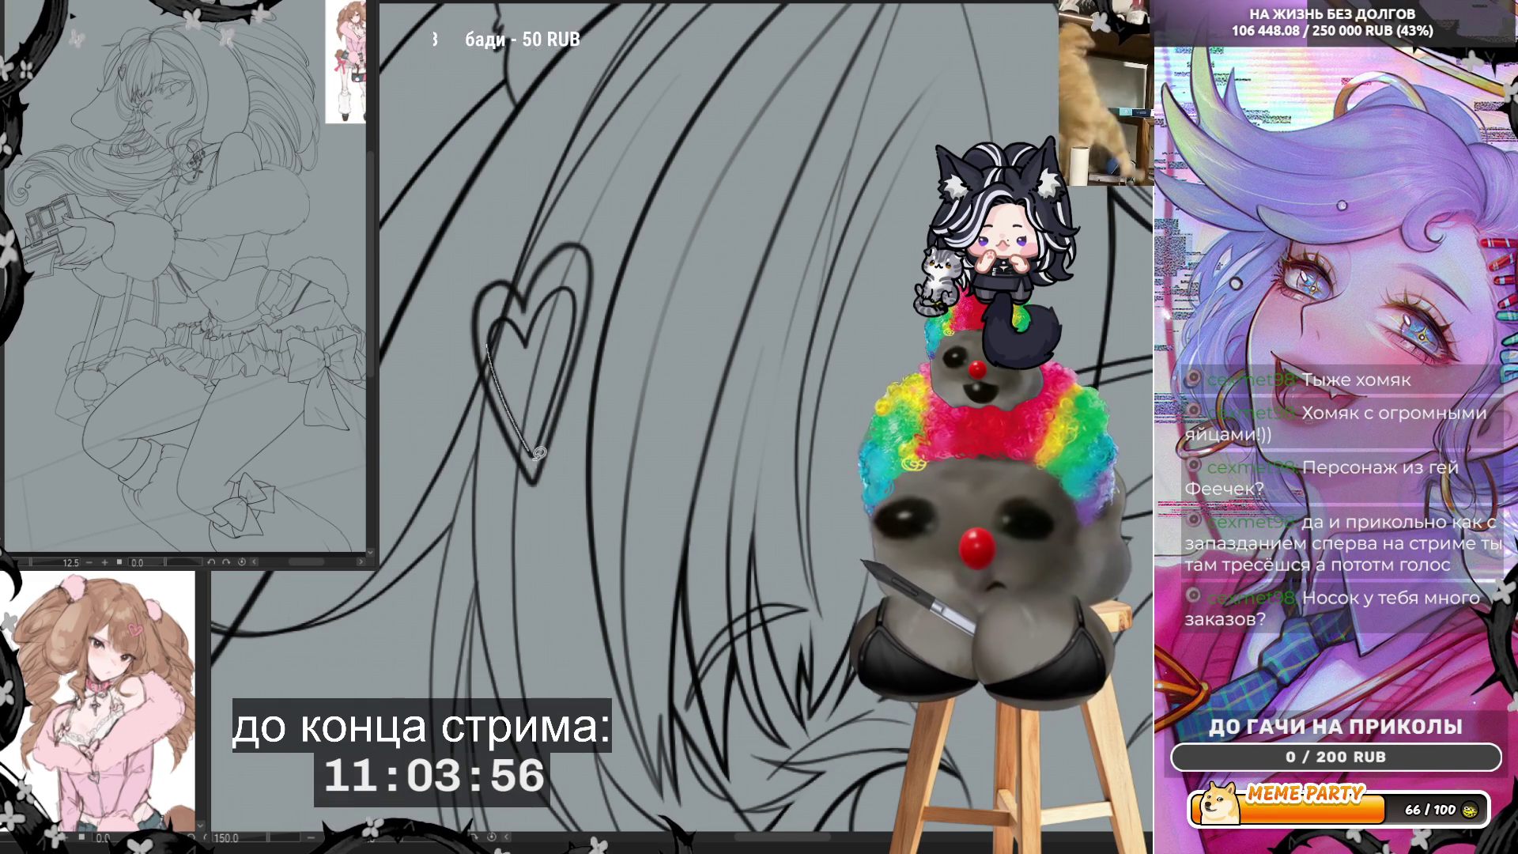
key("ctrl+z")
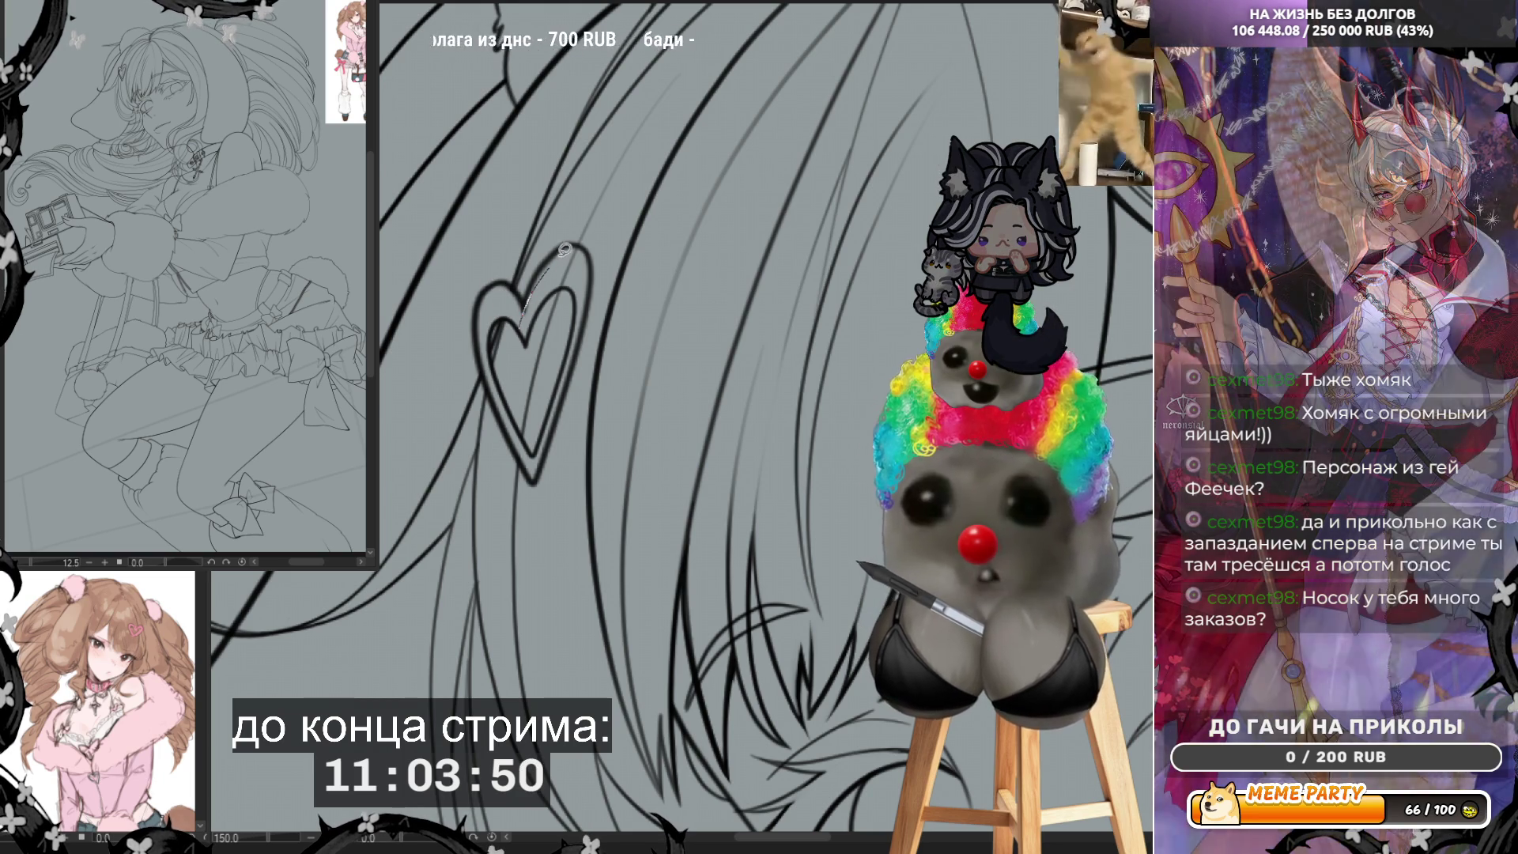
left_click_drag(575, 241, 581, 280)
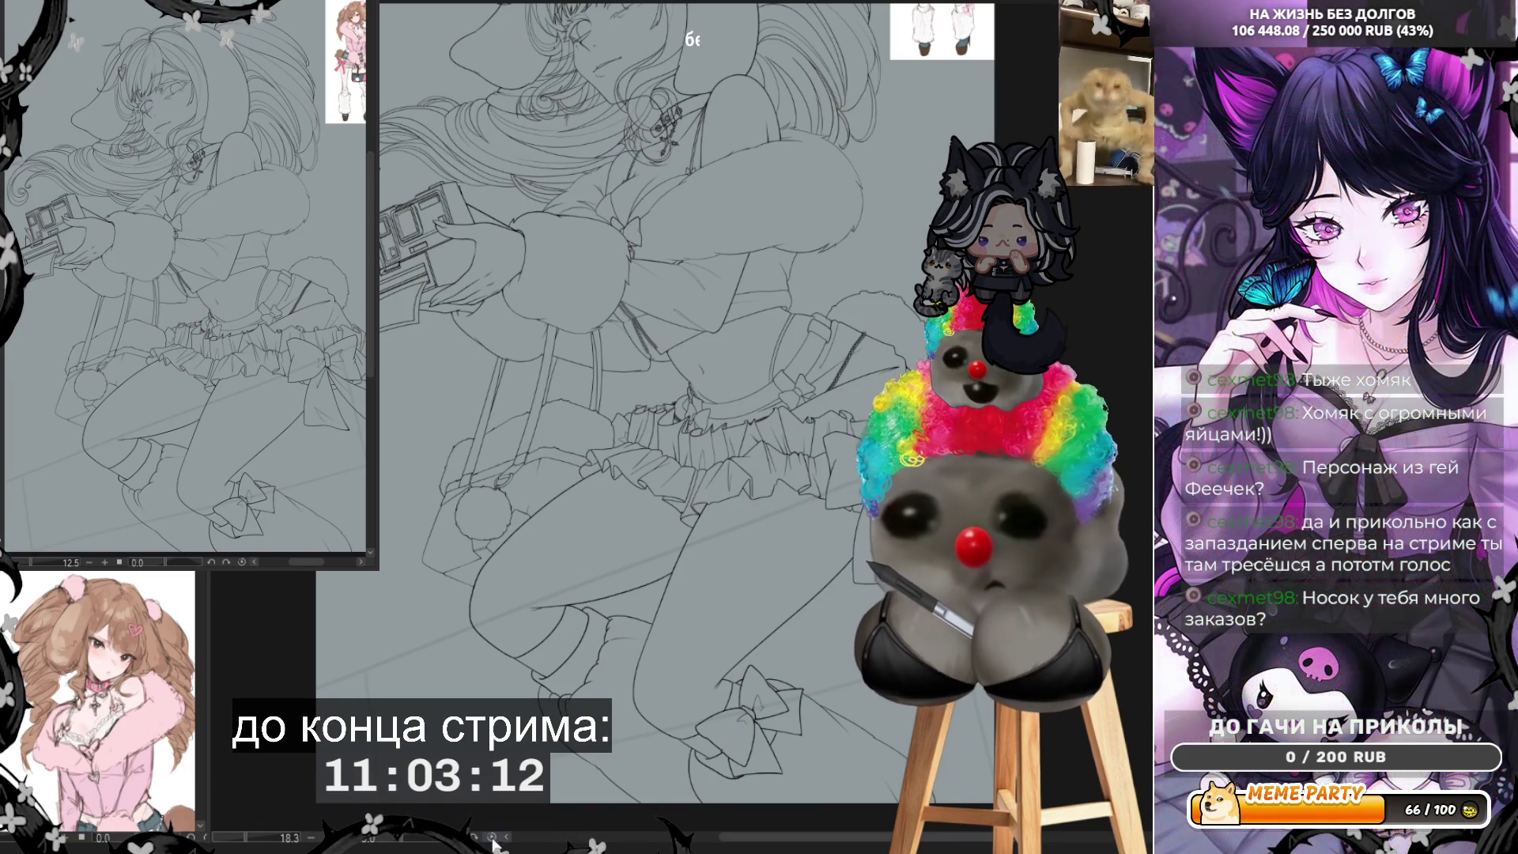
Step: Draw parallel straight diagonal white strap lines across the legs, plus one line toward the canvas bottom
left_click_drag(303, 689, 881, 457)
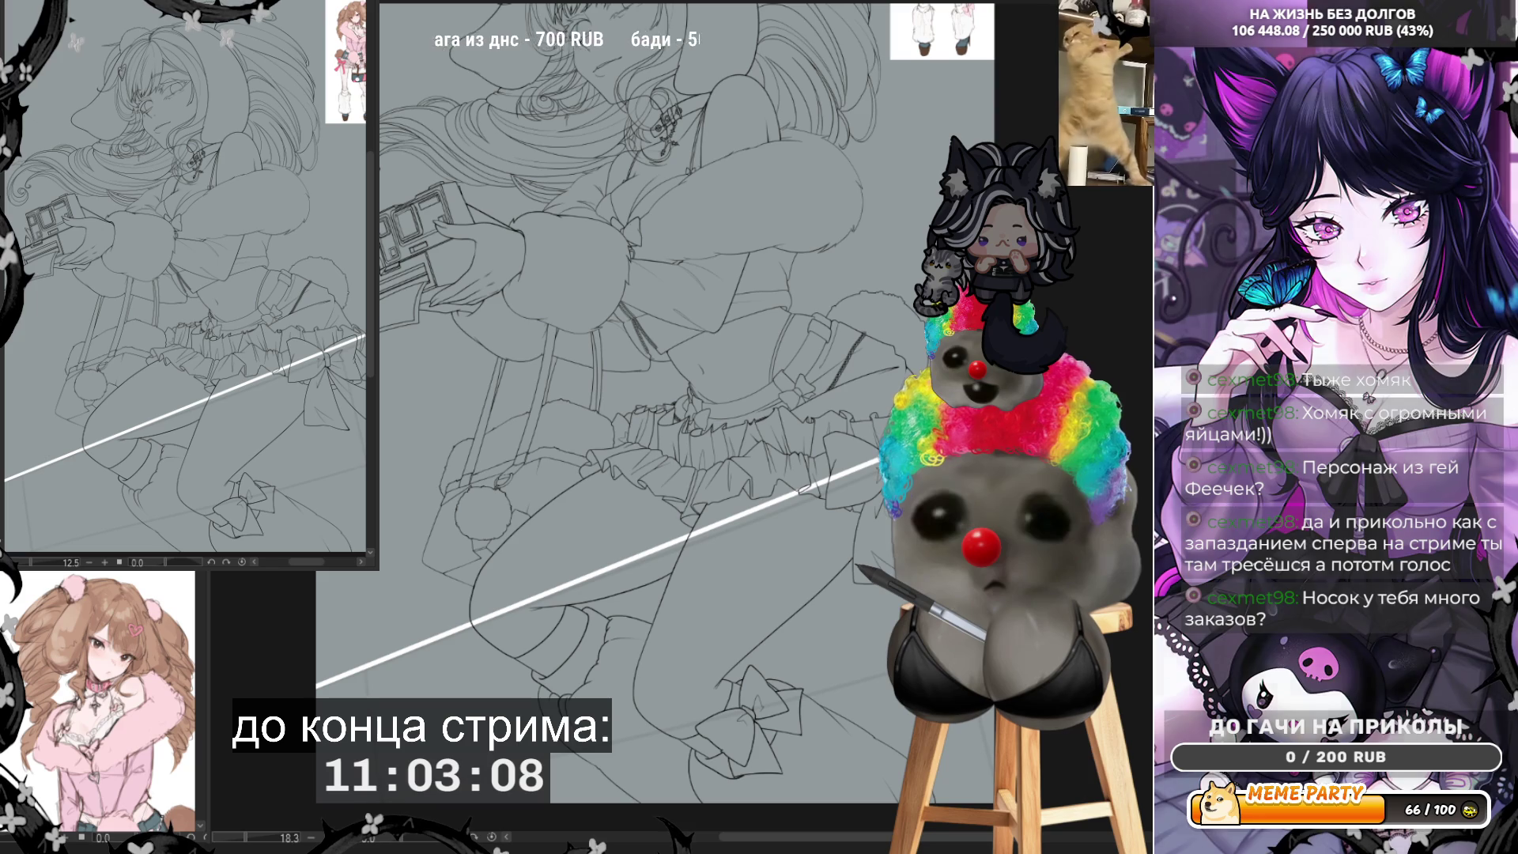
left_click_drag(303, 689, 870, 468)
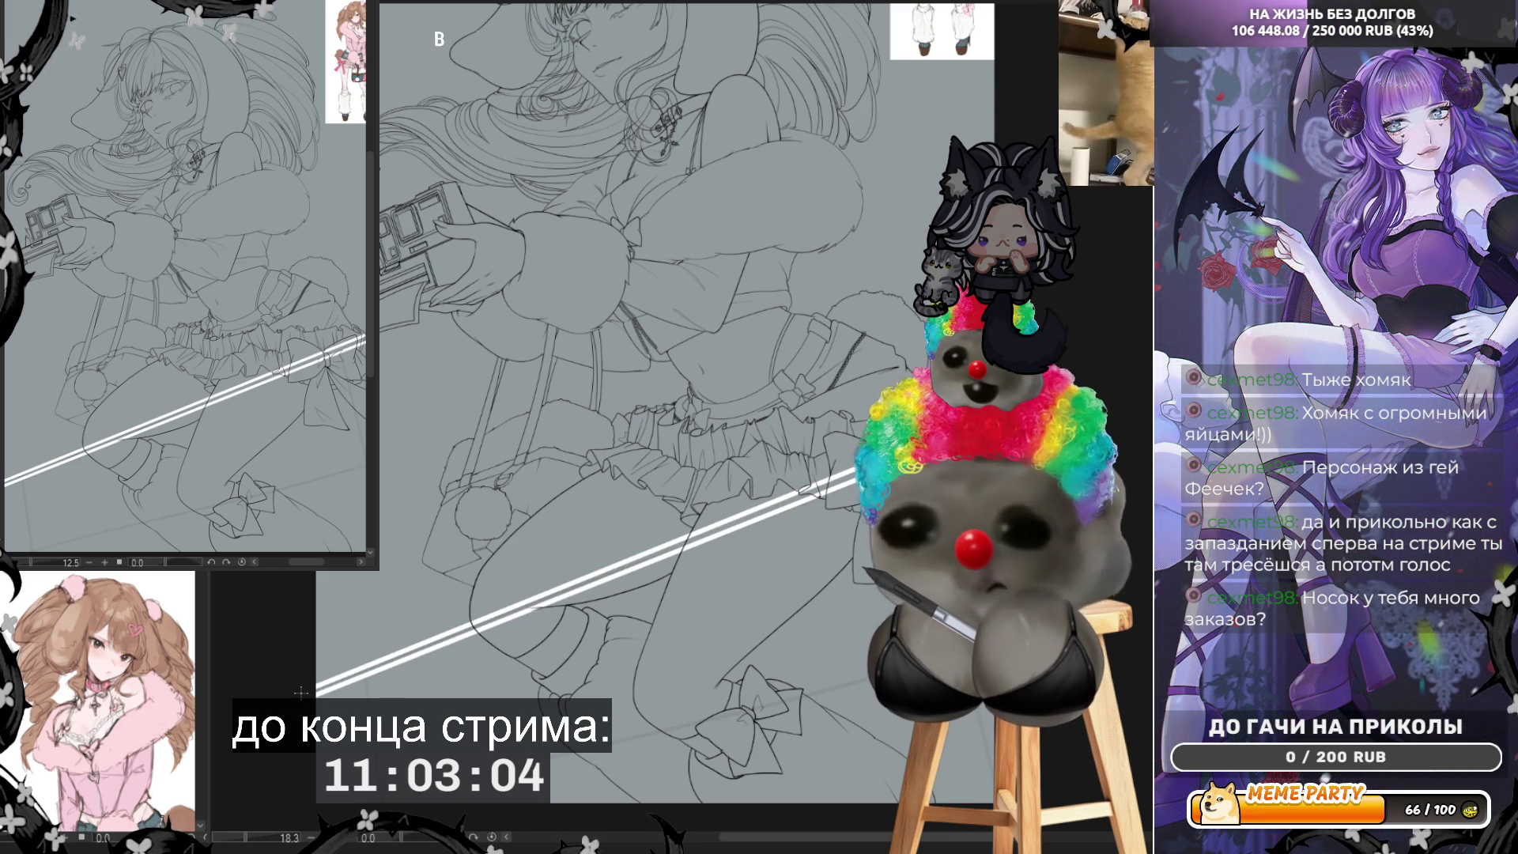
left_click_drag(309, 693, 882, 462)
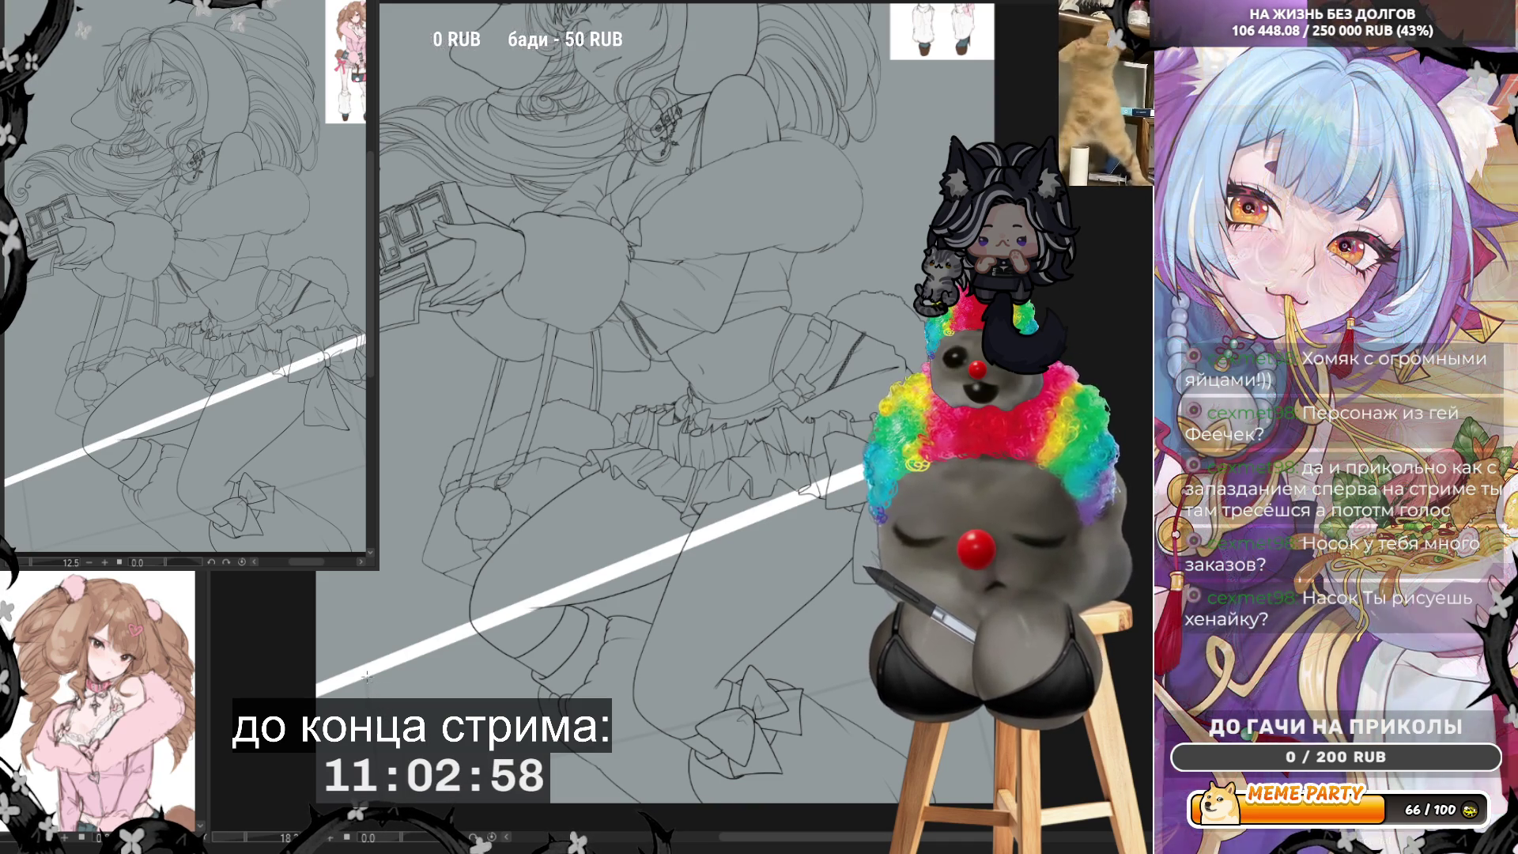
left_click_drag(364, 673, 371, 757)
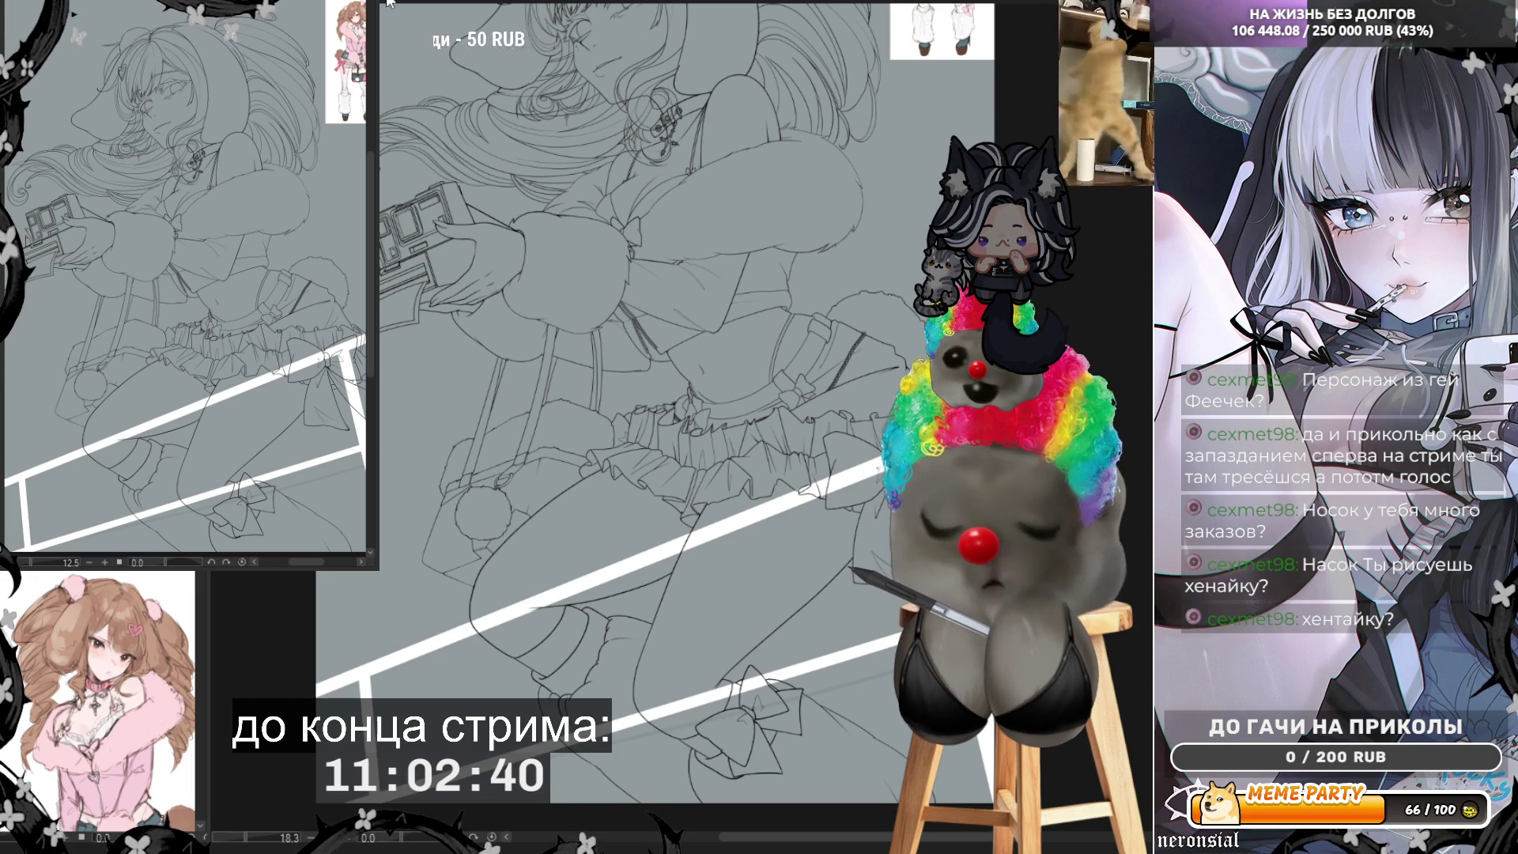
Step: Flip the view horizontally with H and zoom to about 146% on the bow and strap corner
key("h")
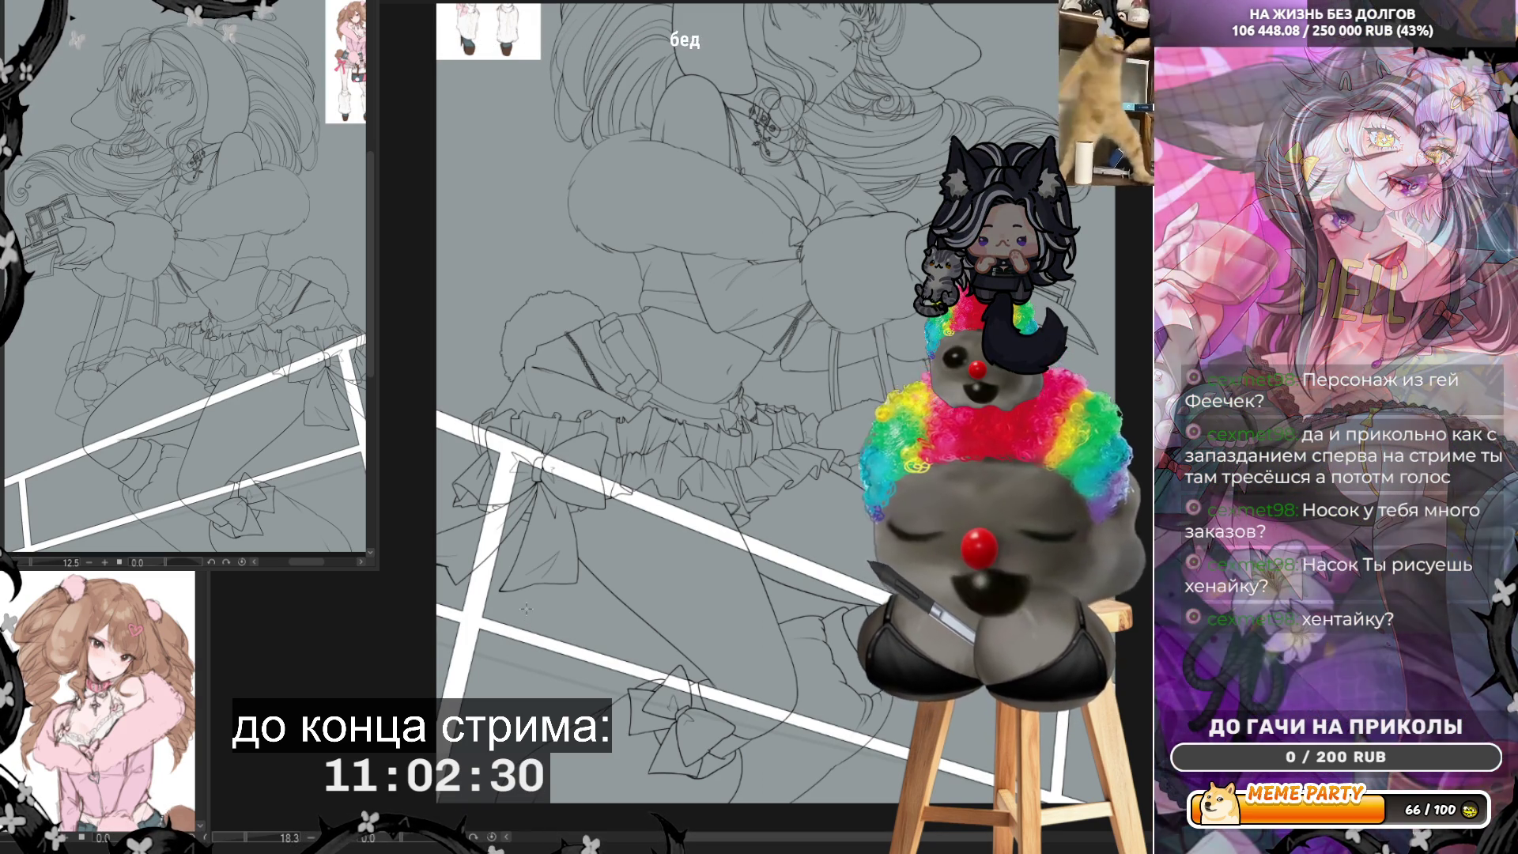
scroll(523, 598, "up", 1)
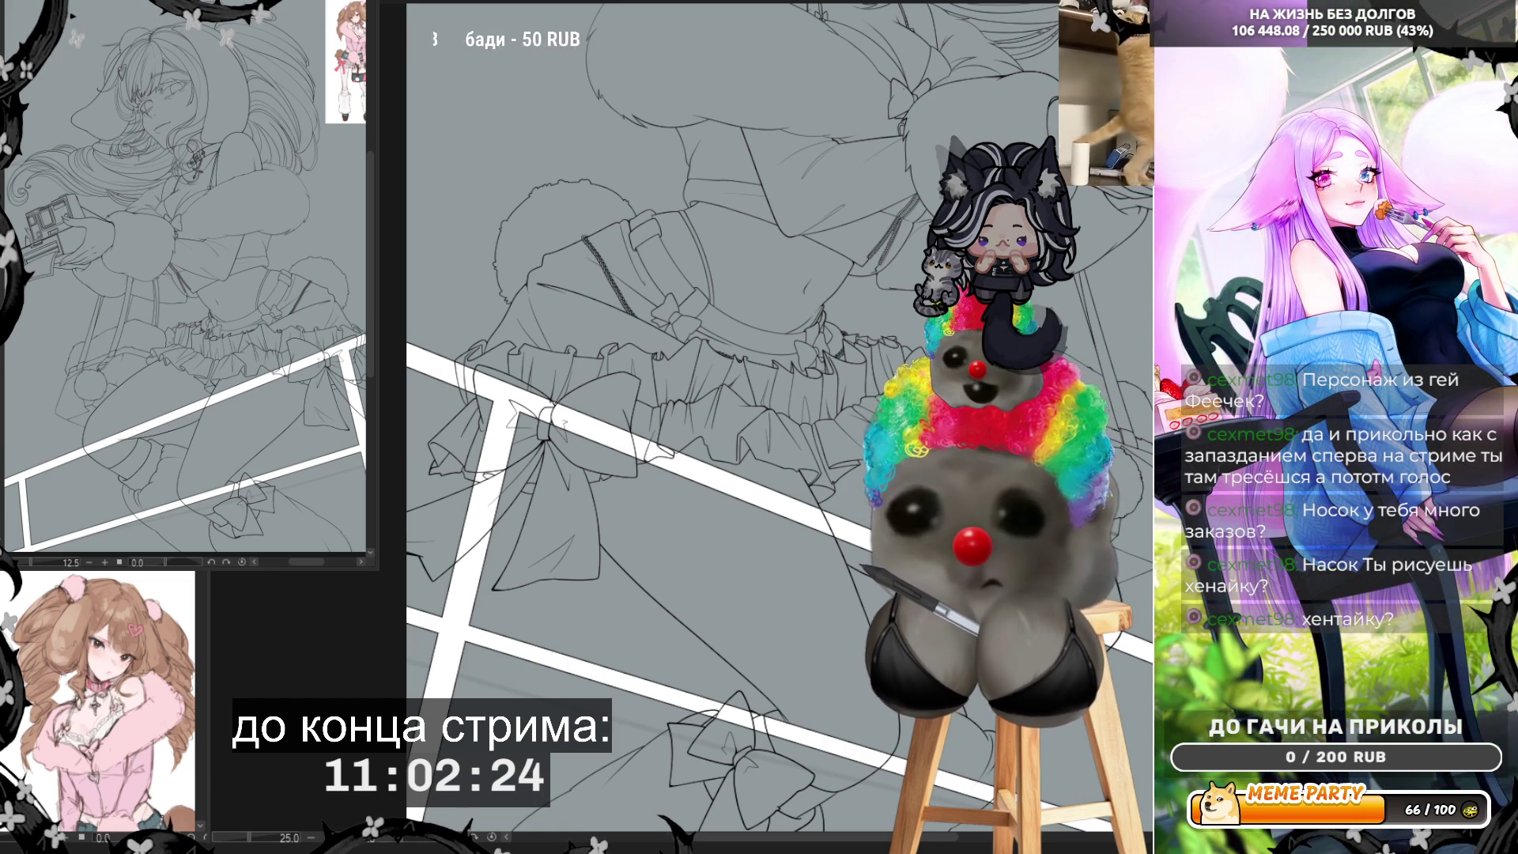
scroll(456, 397, "up", 5)
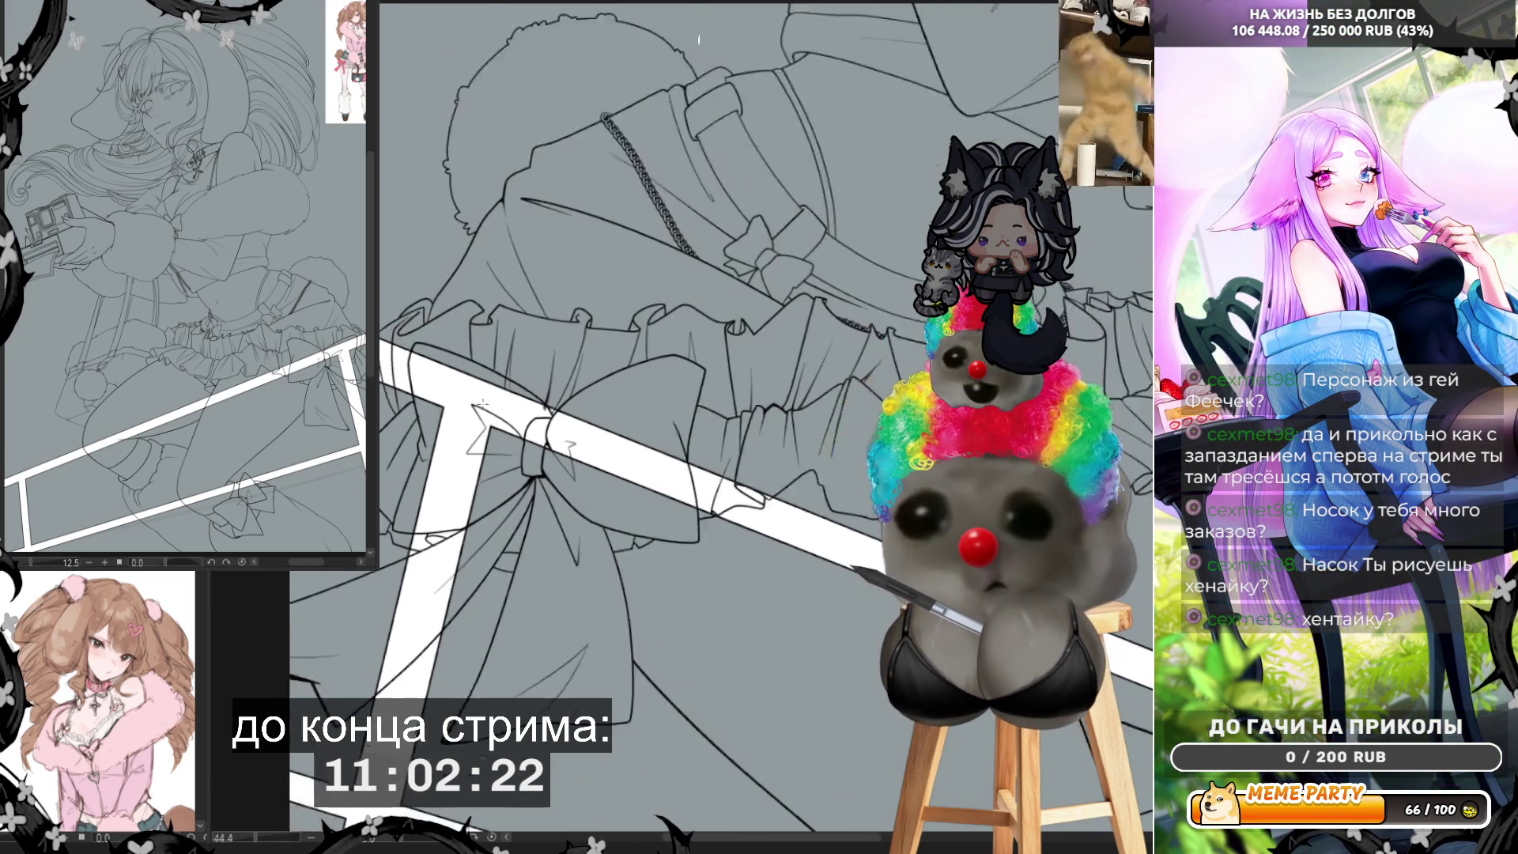
scroll(456, 397, "down", 5)
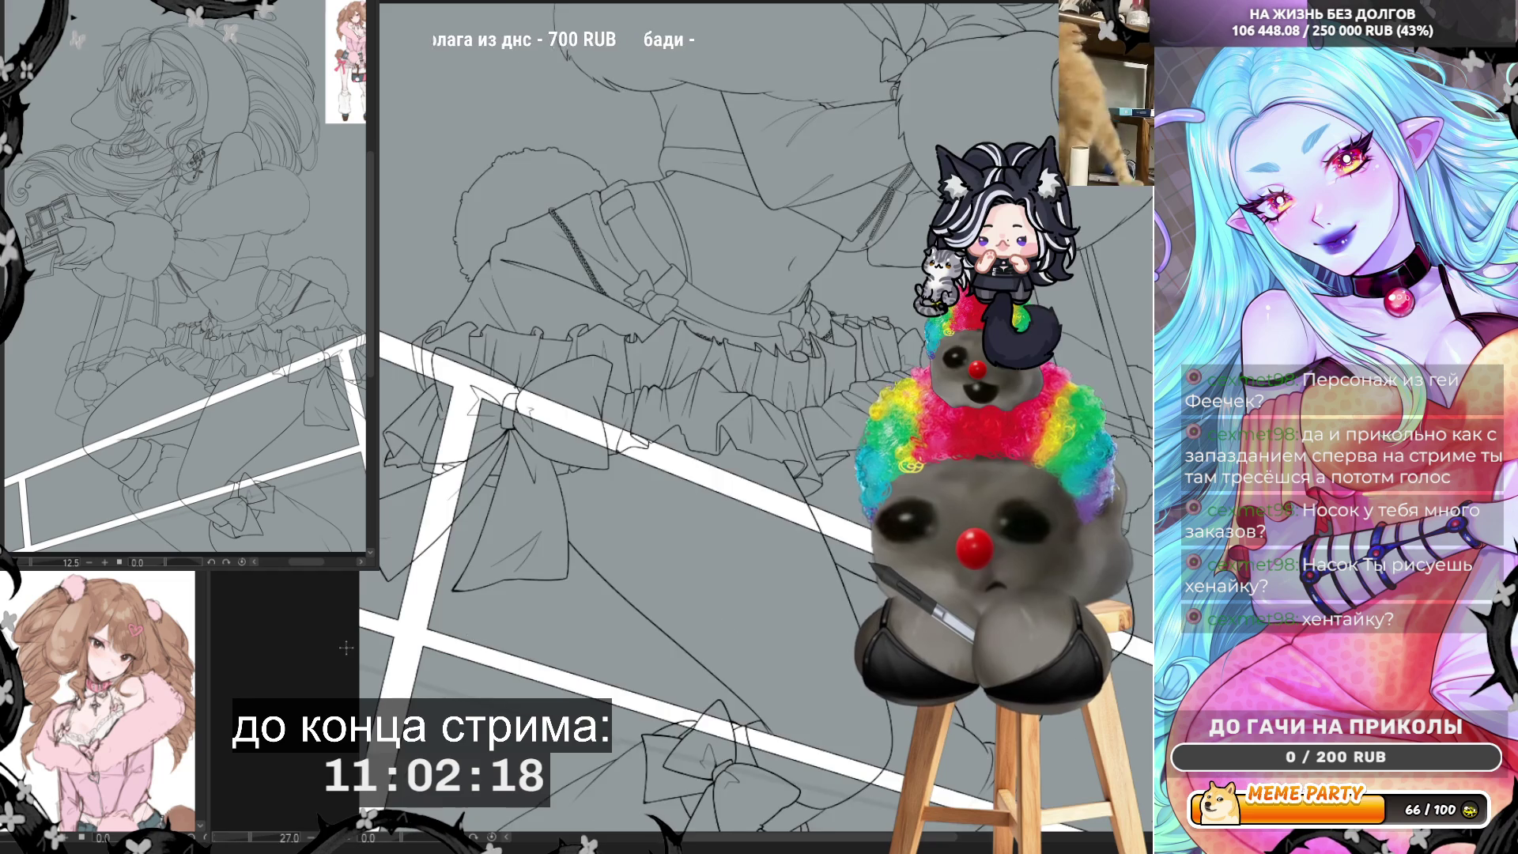
scroll(428, 628, "up", 4)
scroll(429, 629, "up", 3)
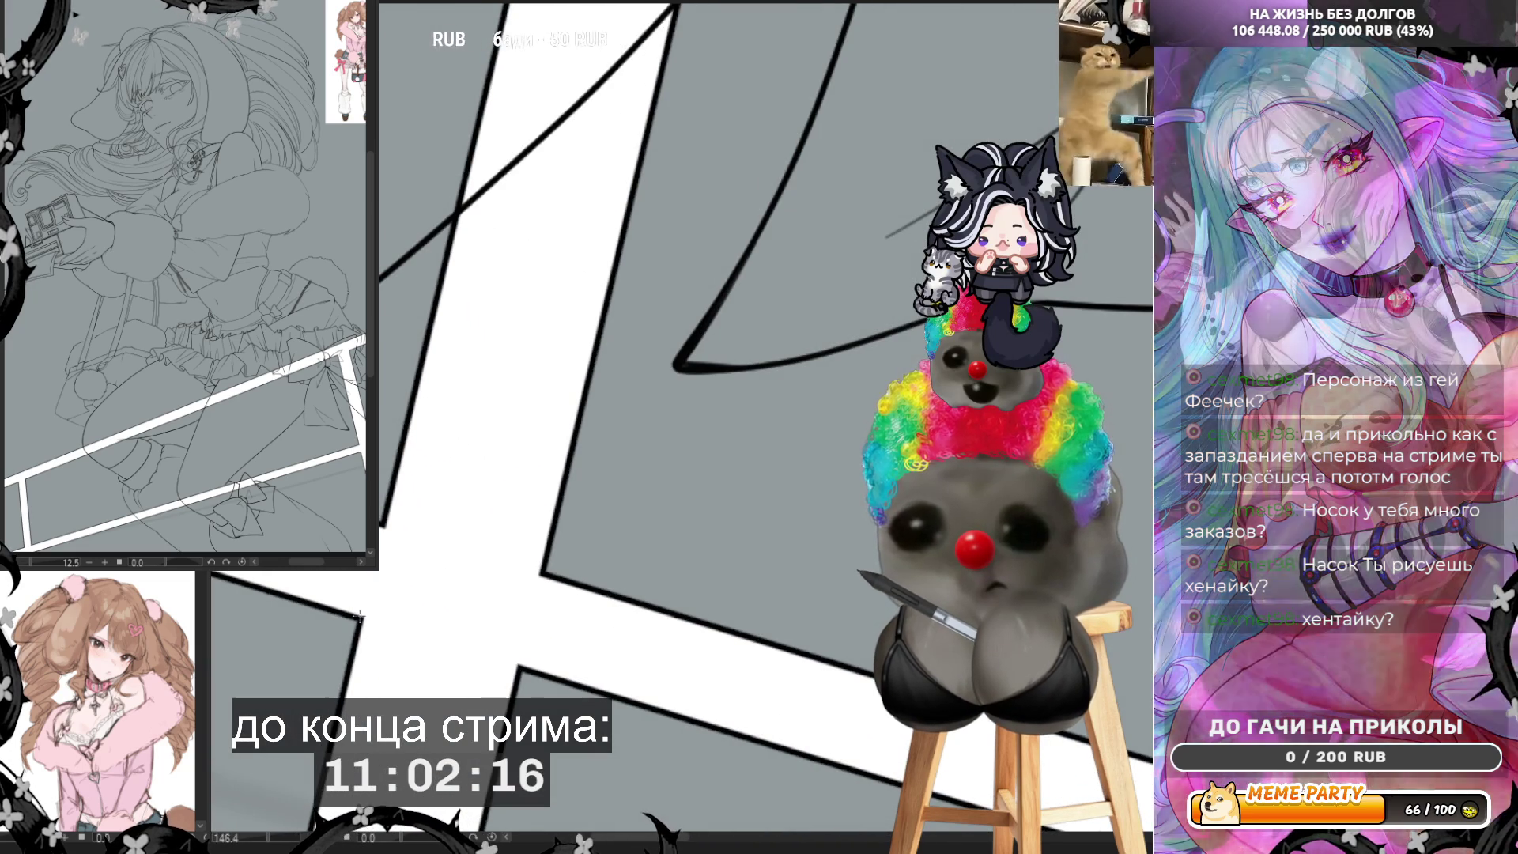
Step: Commit a curved black outline at the strap corner and draw a straight outline along the strap edge
left_click_drag(394, 571, 399, 567)
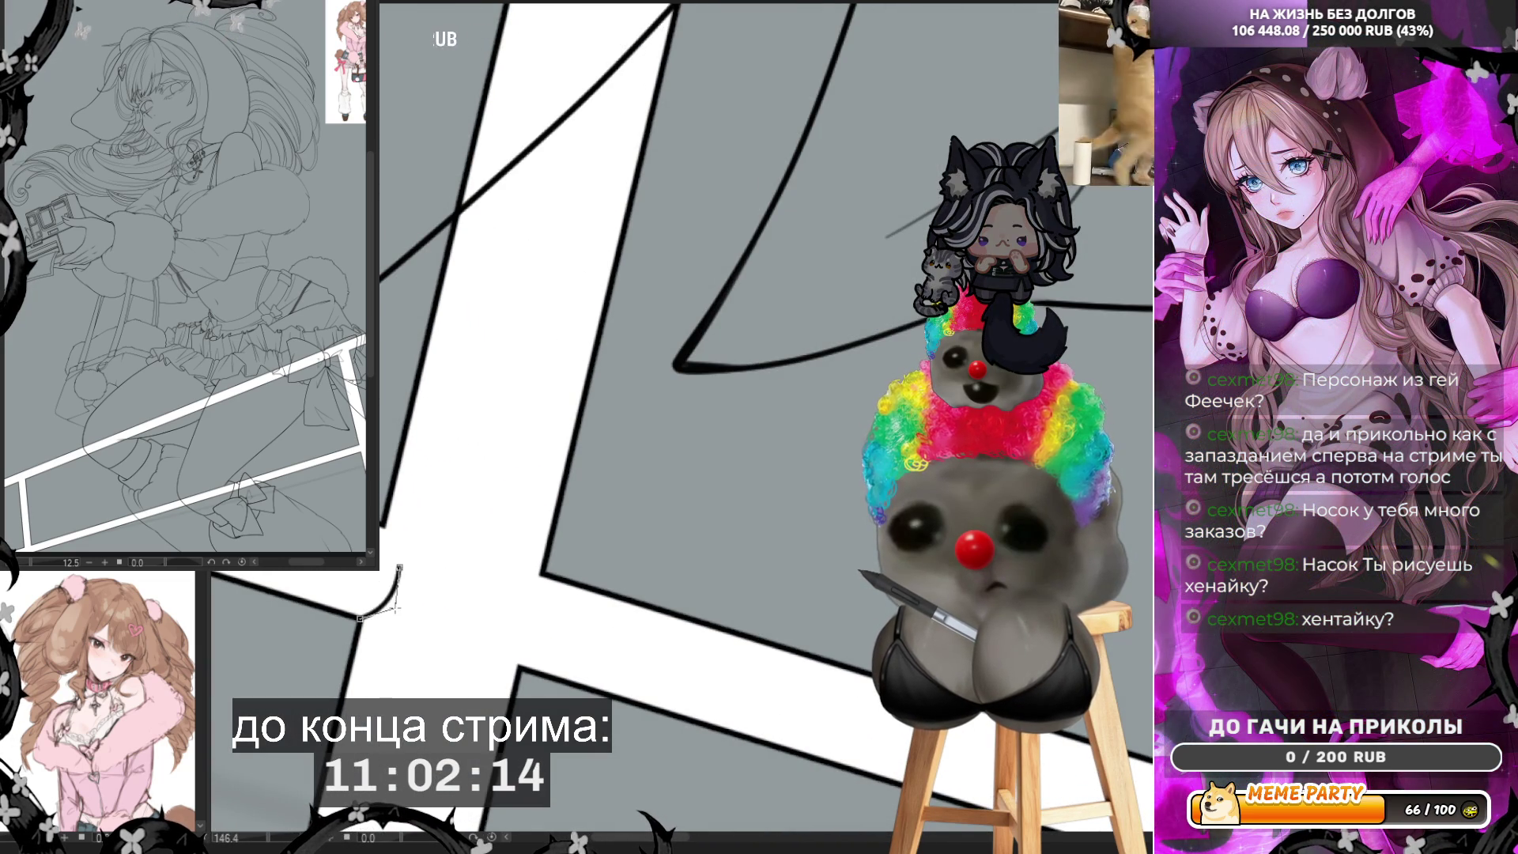
left_click(396, 606)
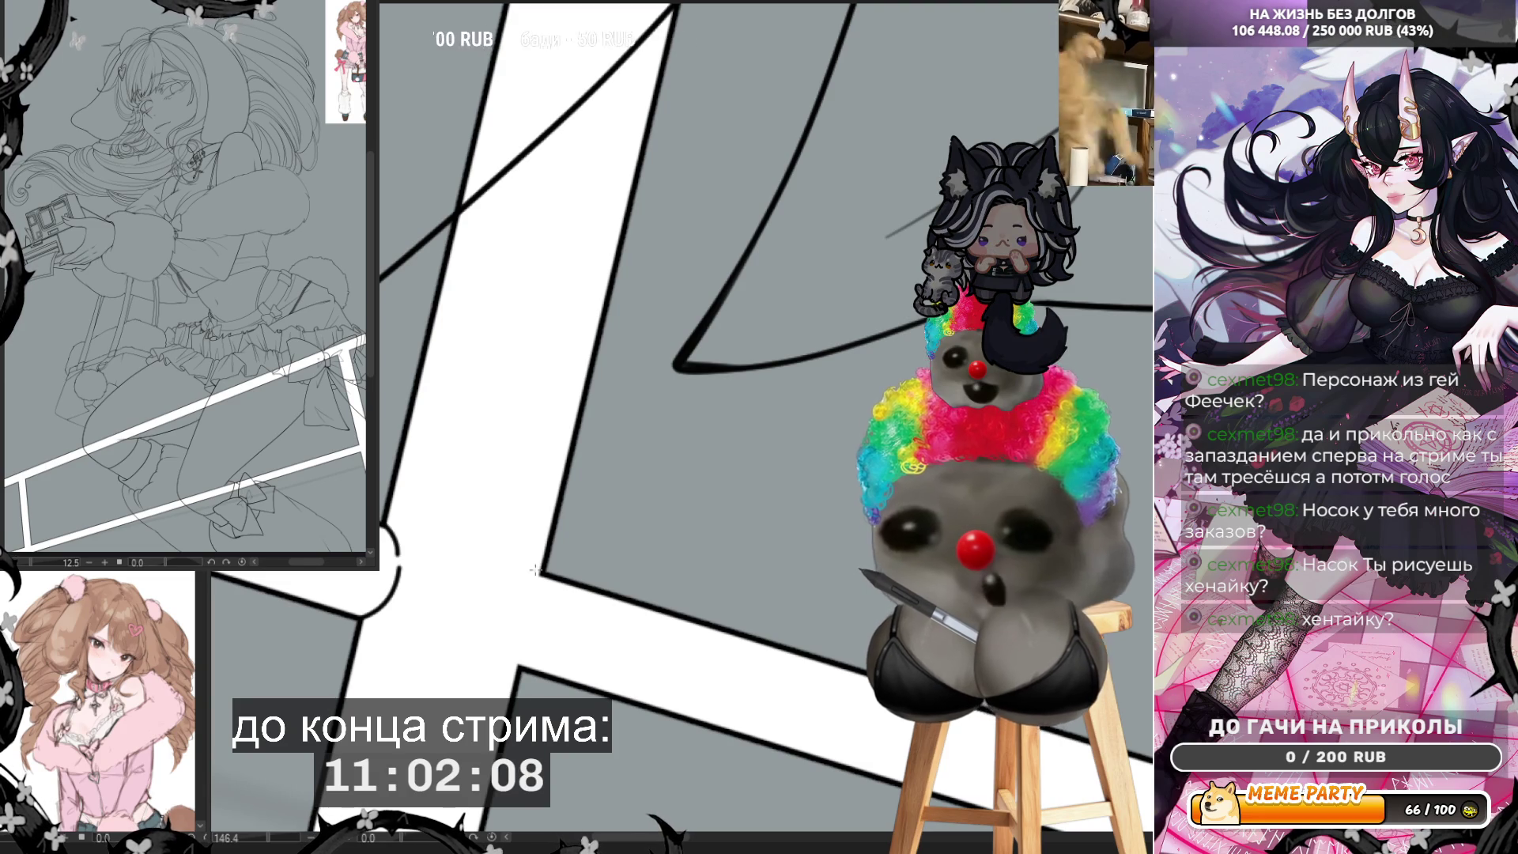
left_click_drag(542, 574, 519, 671)
scroll(261, 635, "down", 8)
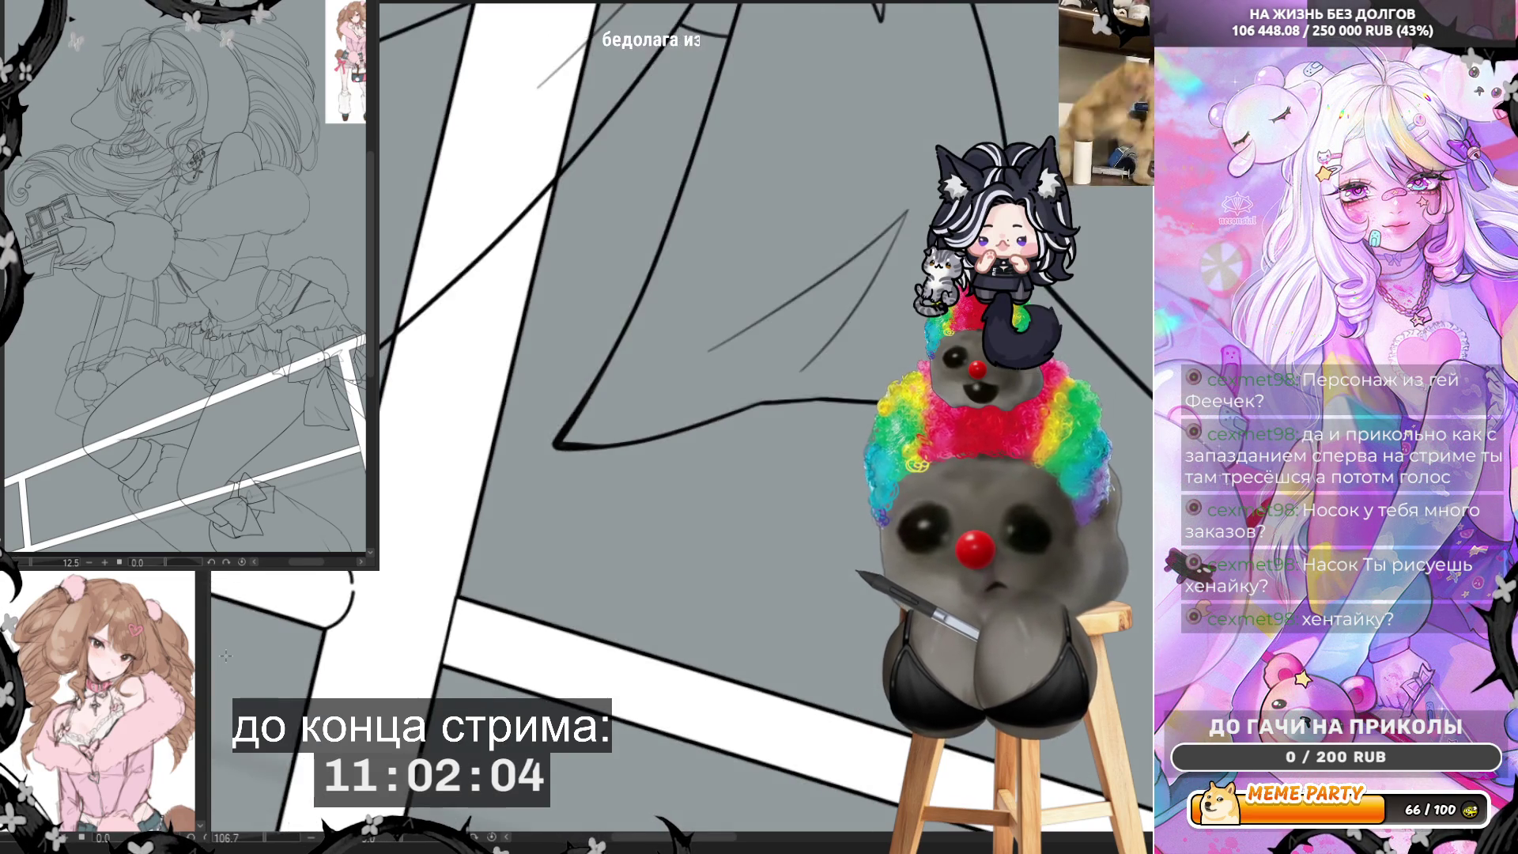
scroll(262, 635, "up", 8)
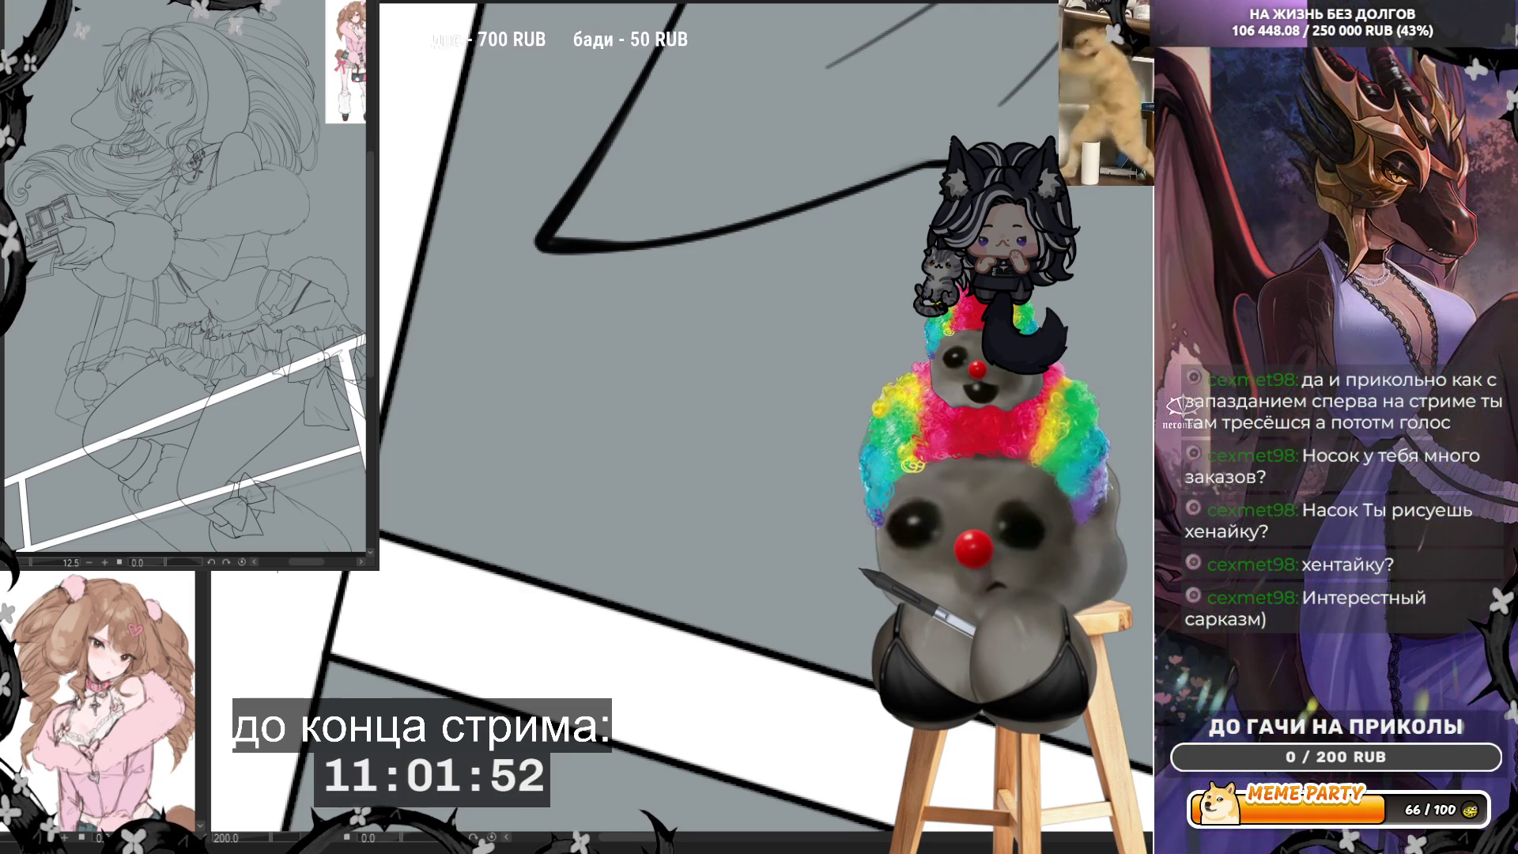
Step: Draw a curved black outline running downward from the strap corner
scroll(402, 468, "down", 5)
scroll(401, 469, "up", 3)
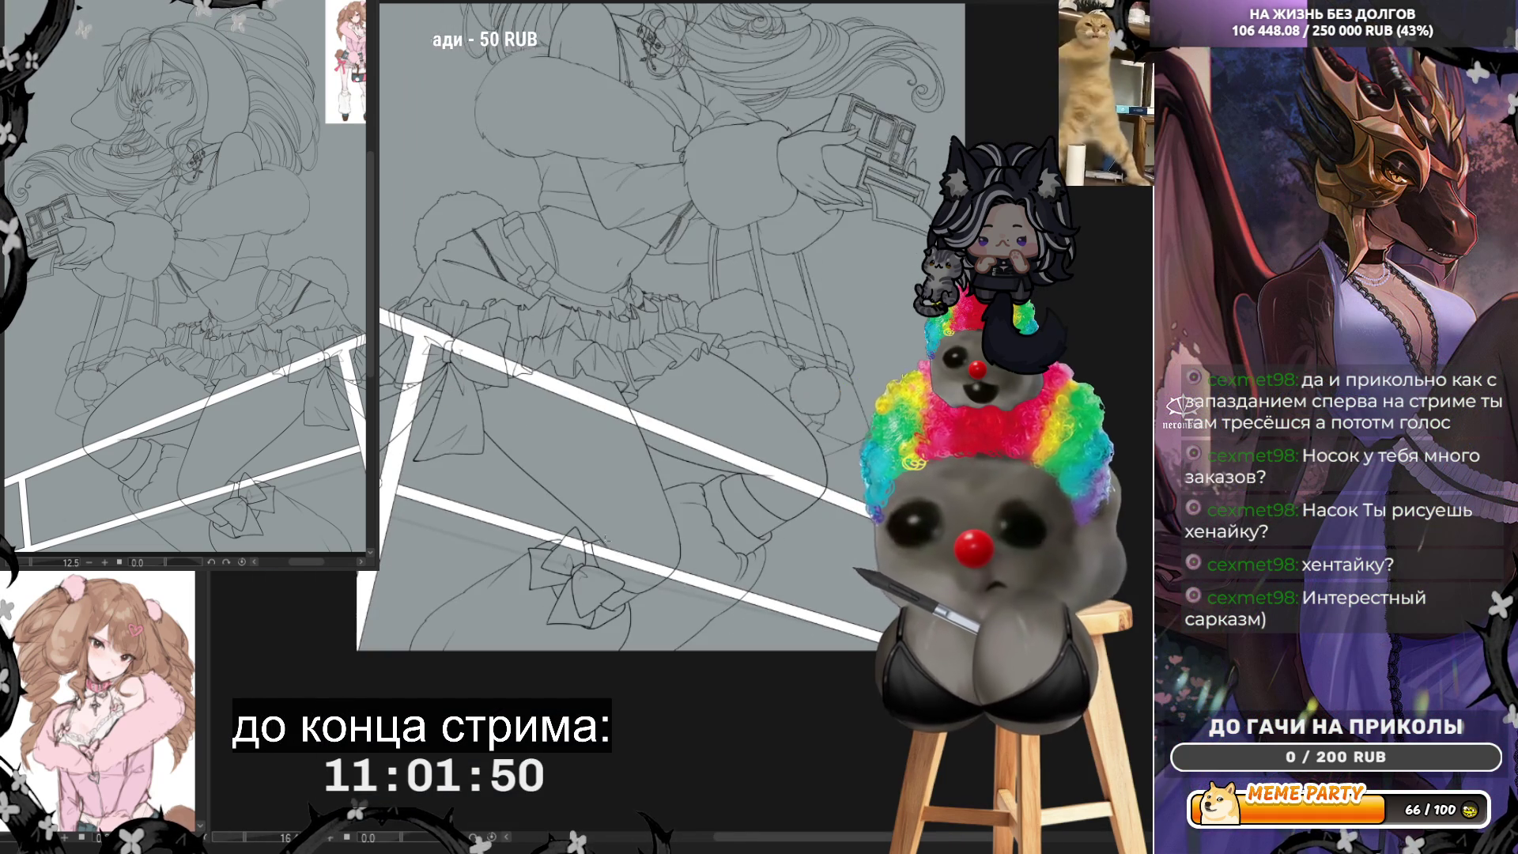
scroll(640, 352, "up", 4)
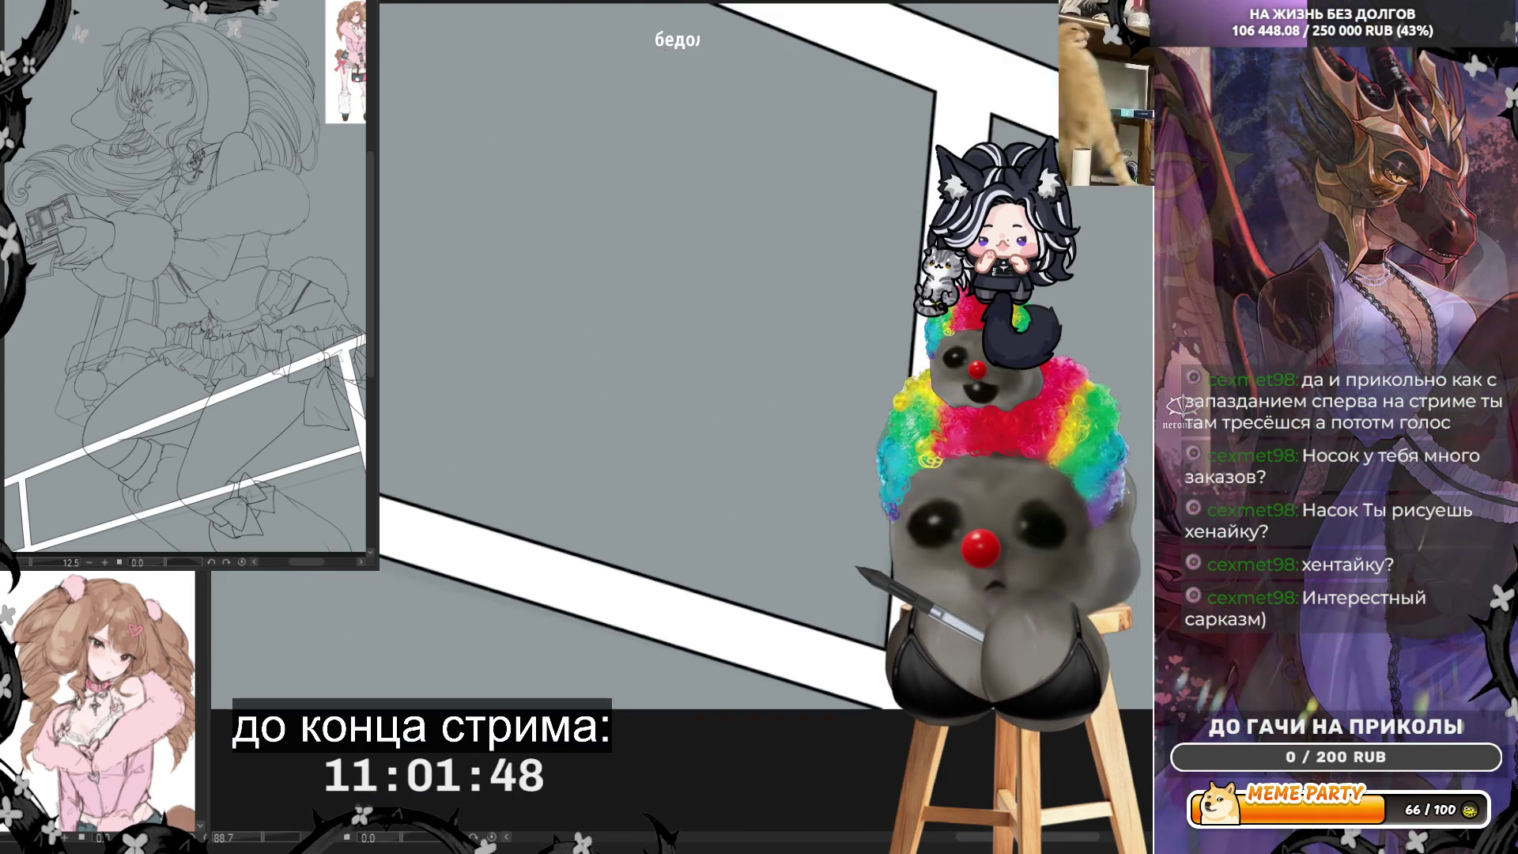
scroll(640, 352, "up", 2)
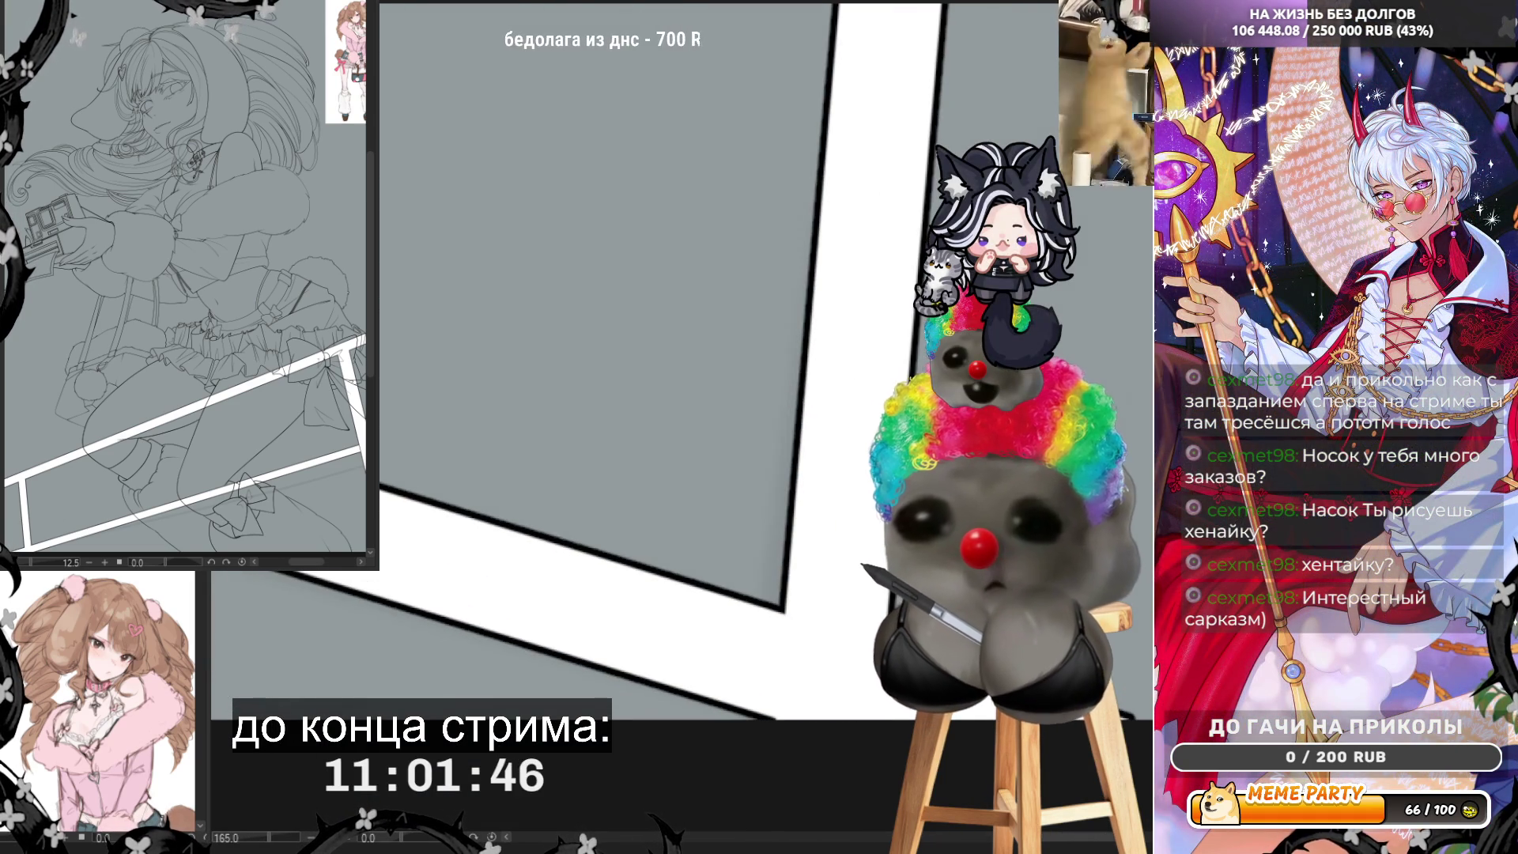
left_click_drag(783, 611, 804, 727)
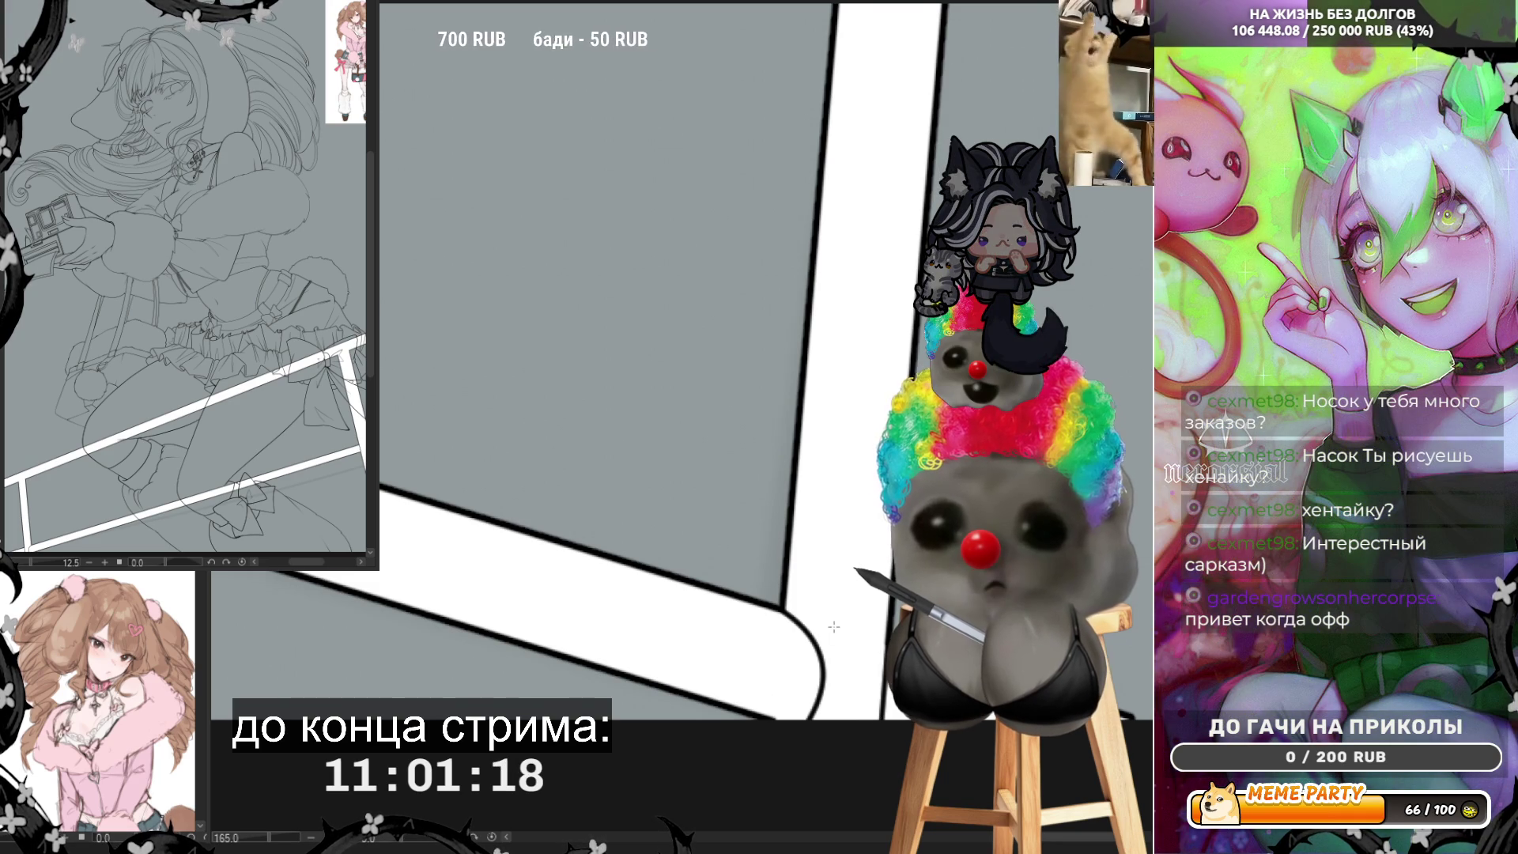
Step: Scroll and zoom out to view more of the white straps
scroll(834, 627, "up", 2)
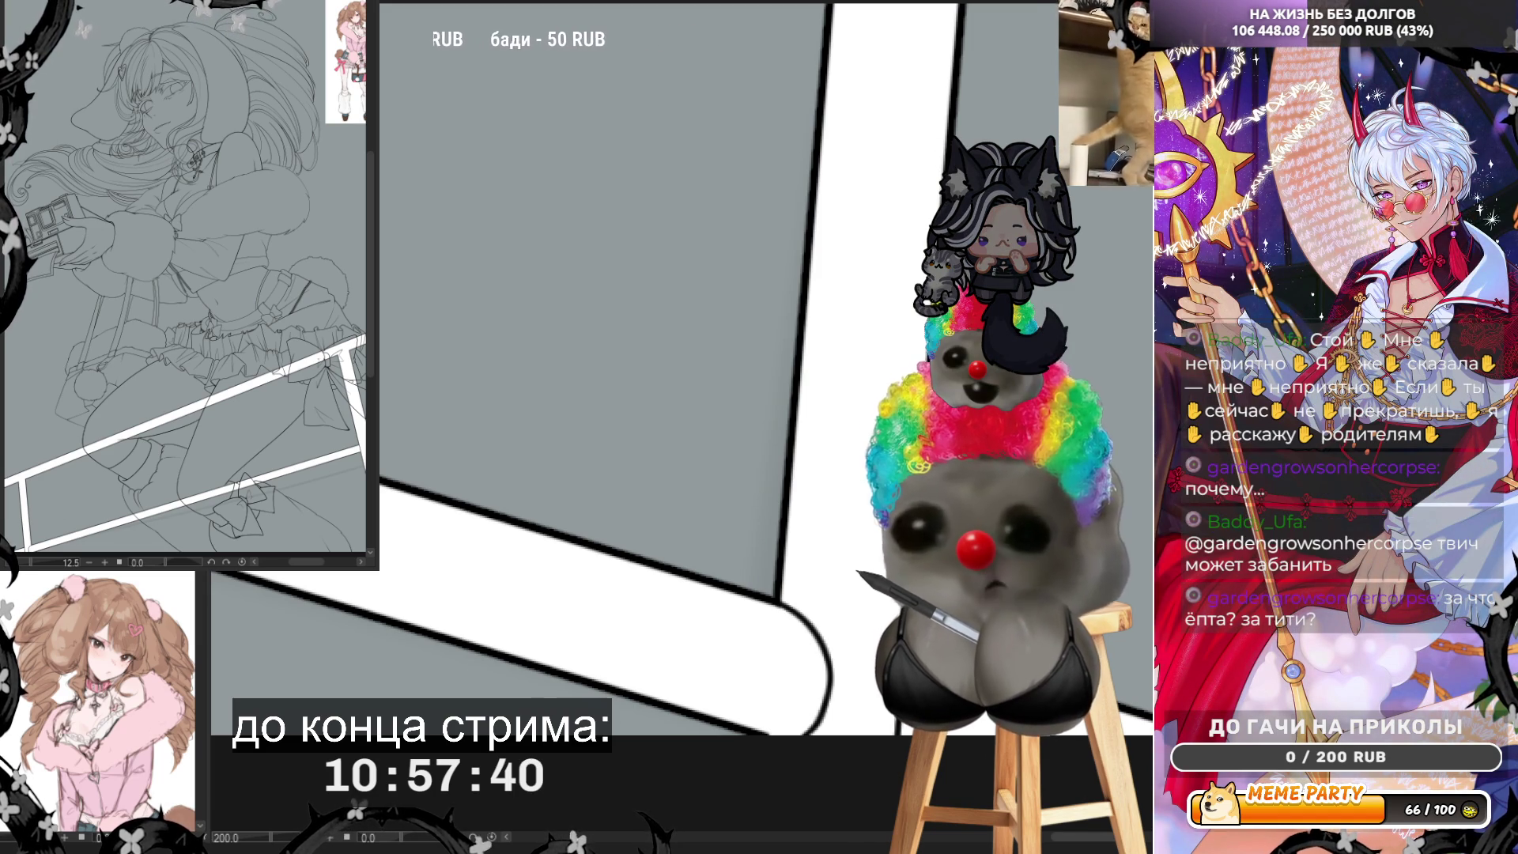
key("ctrl+minus")
key("ctrl+minus")
key("ctrl+minus")
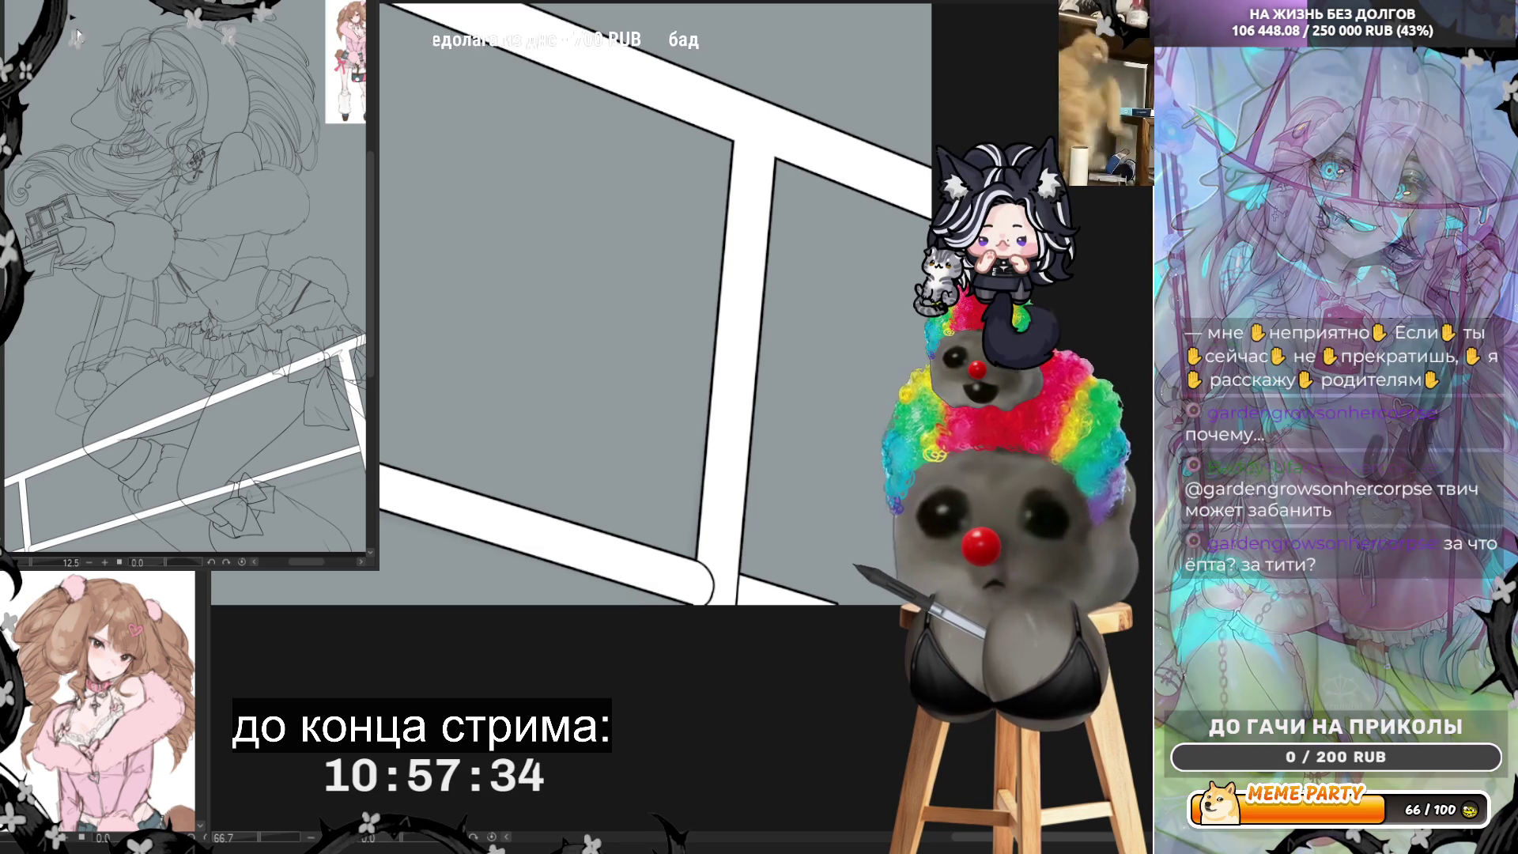
Step: Try edge lines at the T-shaped strap junction, undoing the misplaced strokes
scroll(761, 625, "down", 2)
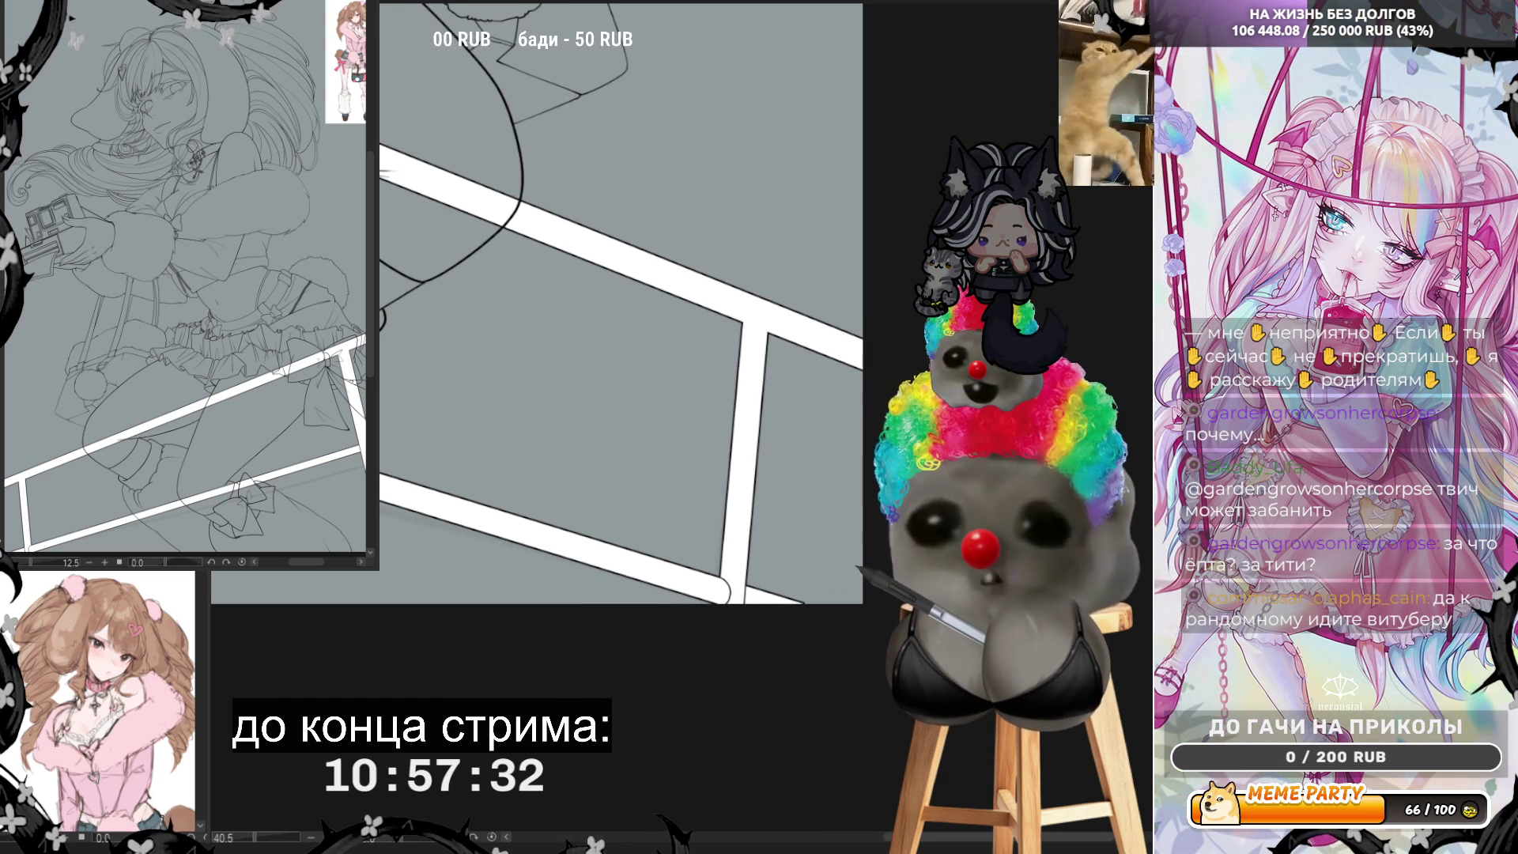
scroll(862, 324, "up", 3)
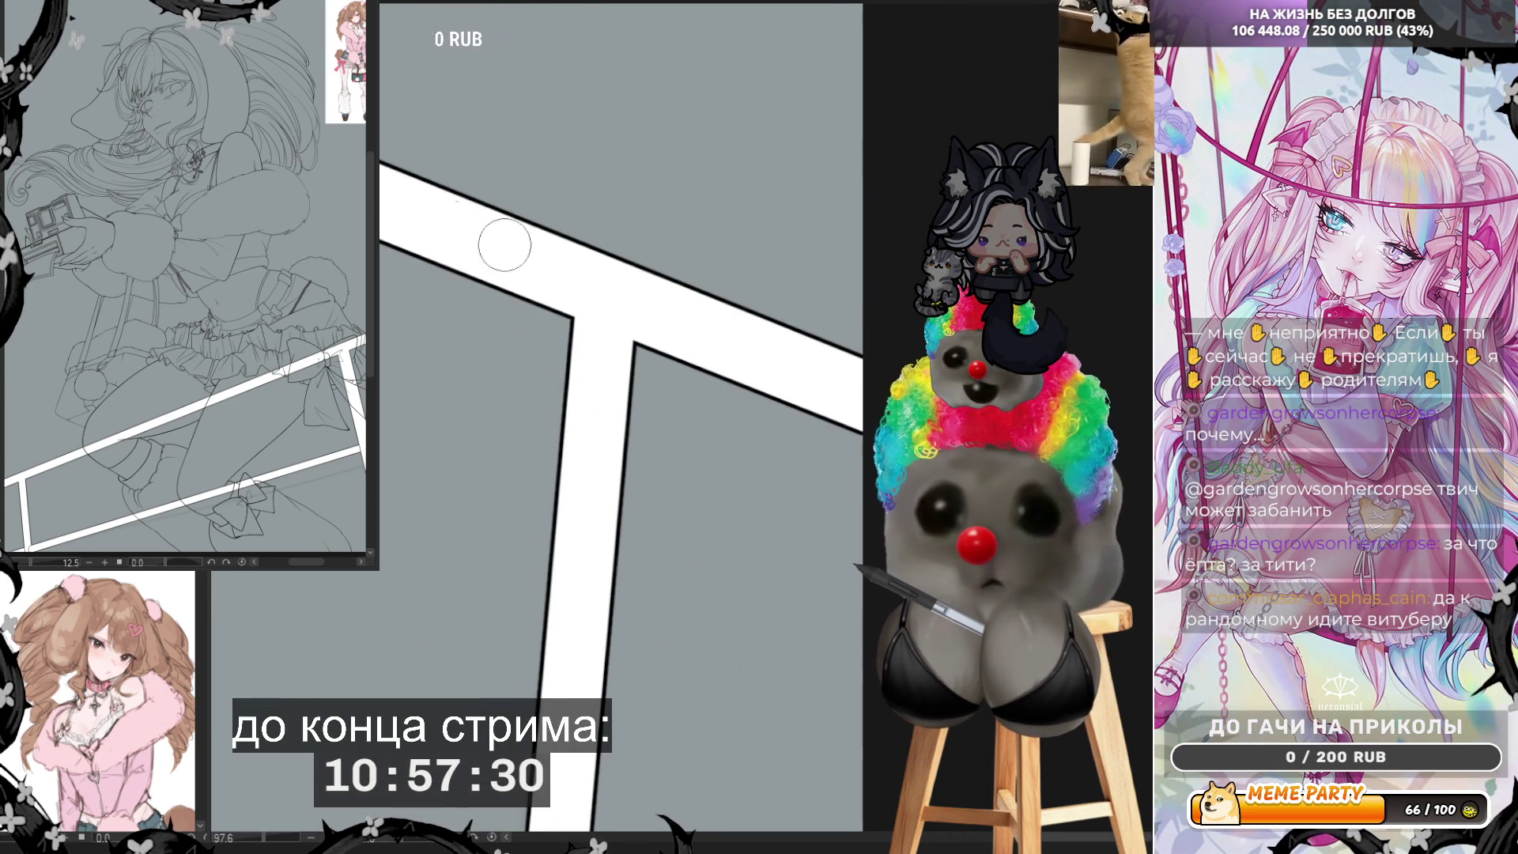
scroll(576, 271, "up", 1)
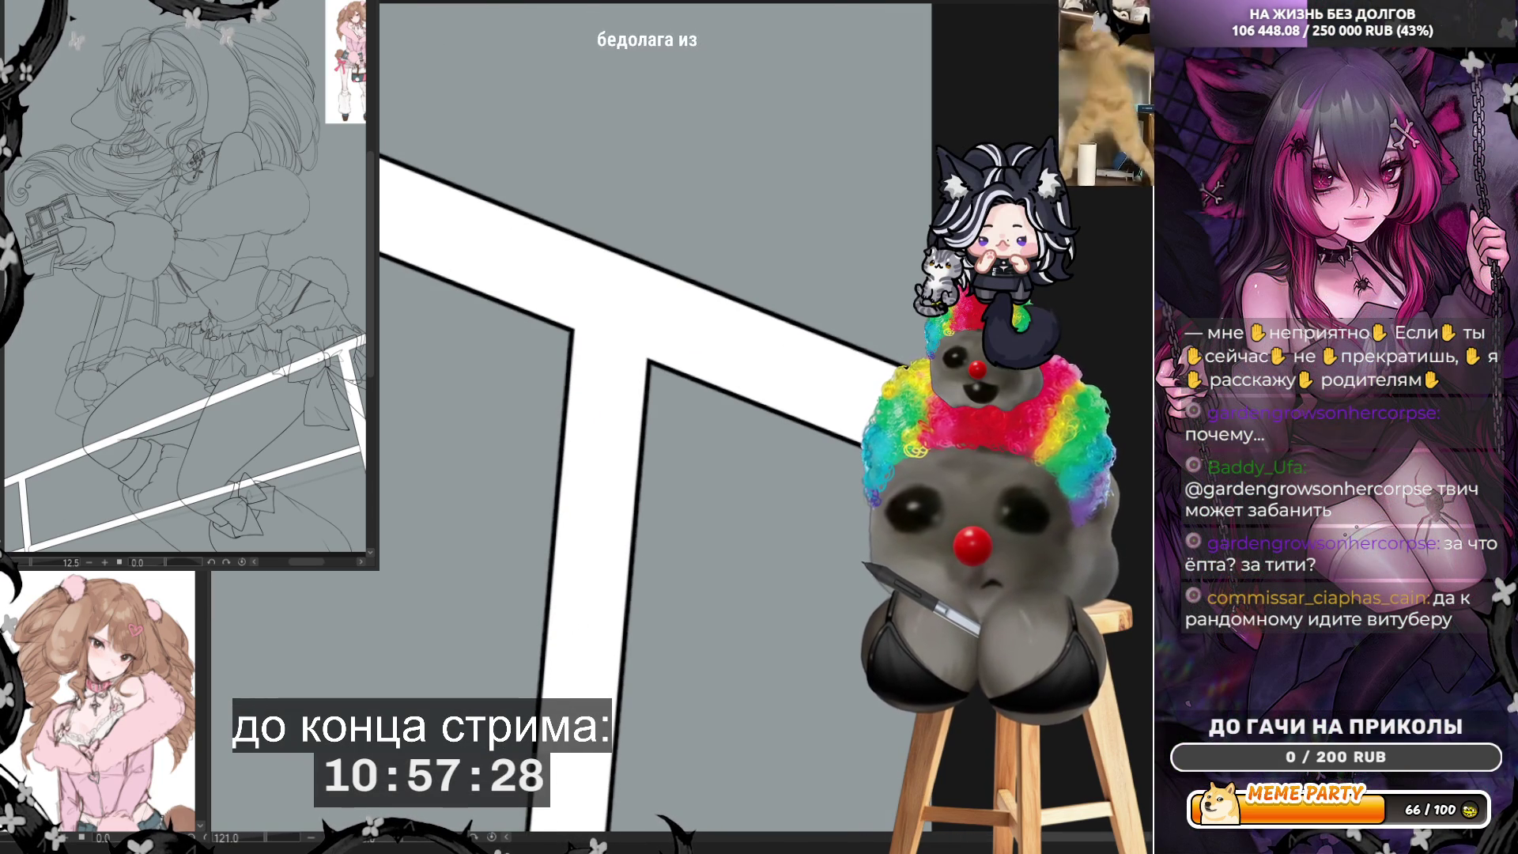
scroll(594, 319, "up", 1)
scroll(595, 320, "up", 1)
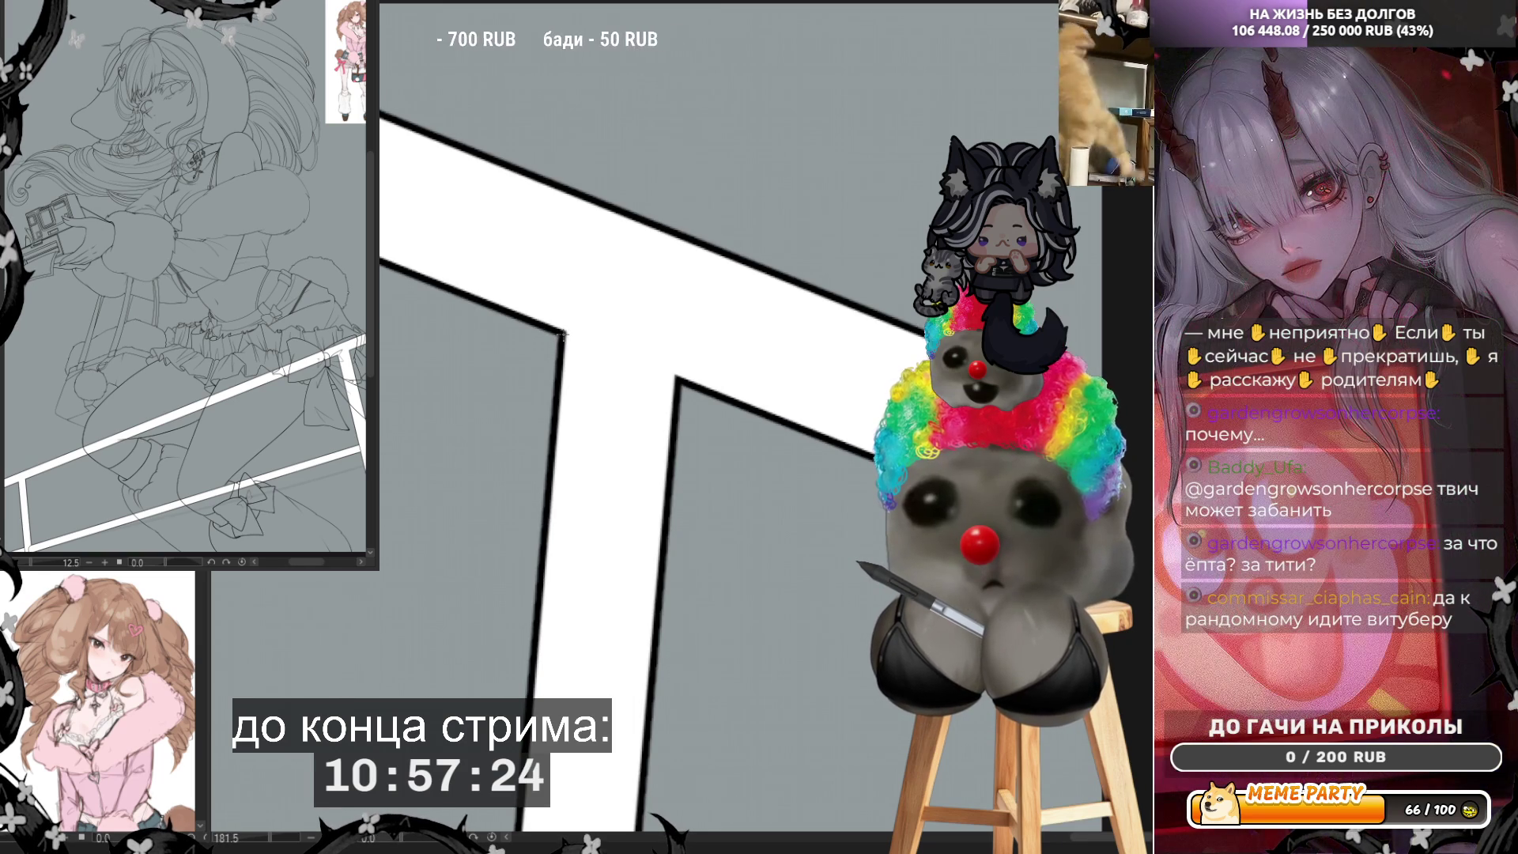
left_click_drag(563, 336, 678, 378)
key("ctrl+z")
left_click_drag(564, 334, 654, 342)
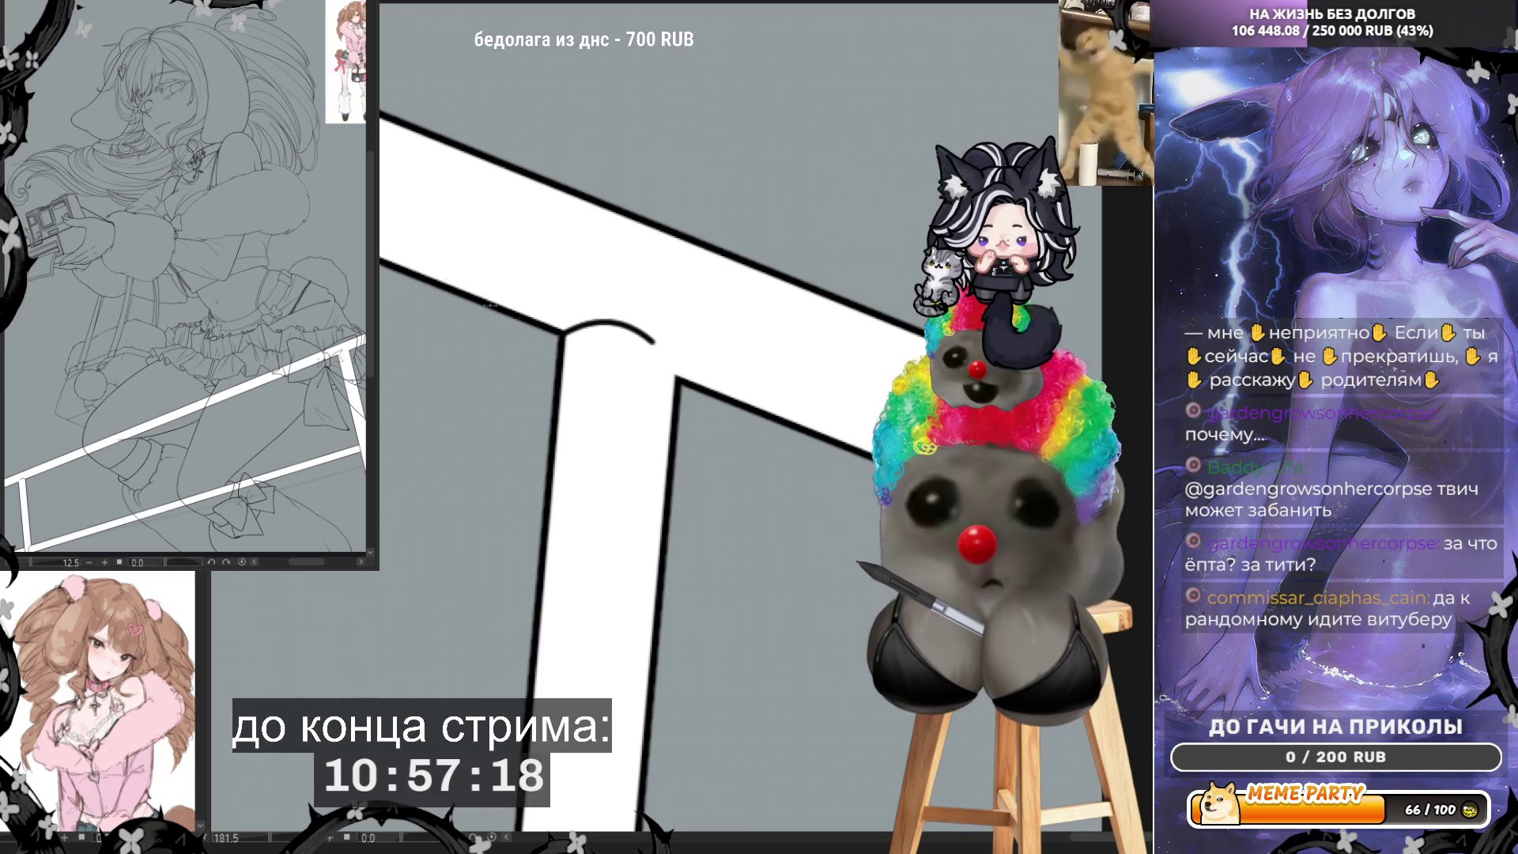
key("ctrl+z")
Step: Draw a rounded curved outline capping the inner corner where the vertical strap meets the diagonal one
mouse_move(569, 326)
left_mouse_down()
mouse_move(680, 343)
mouse_move(672, 363)
left_mouse_up()
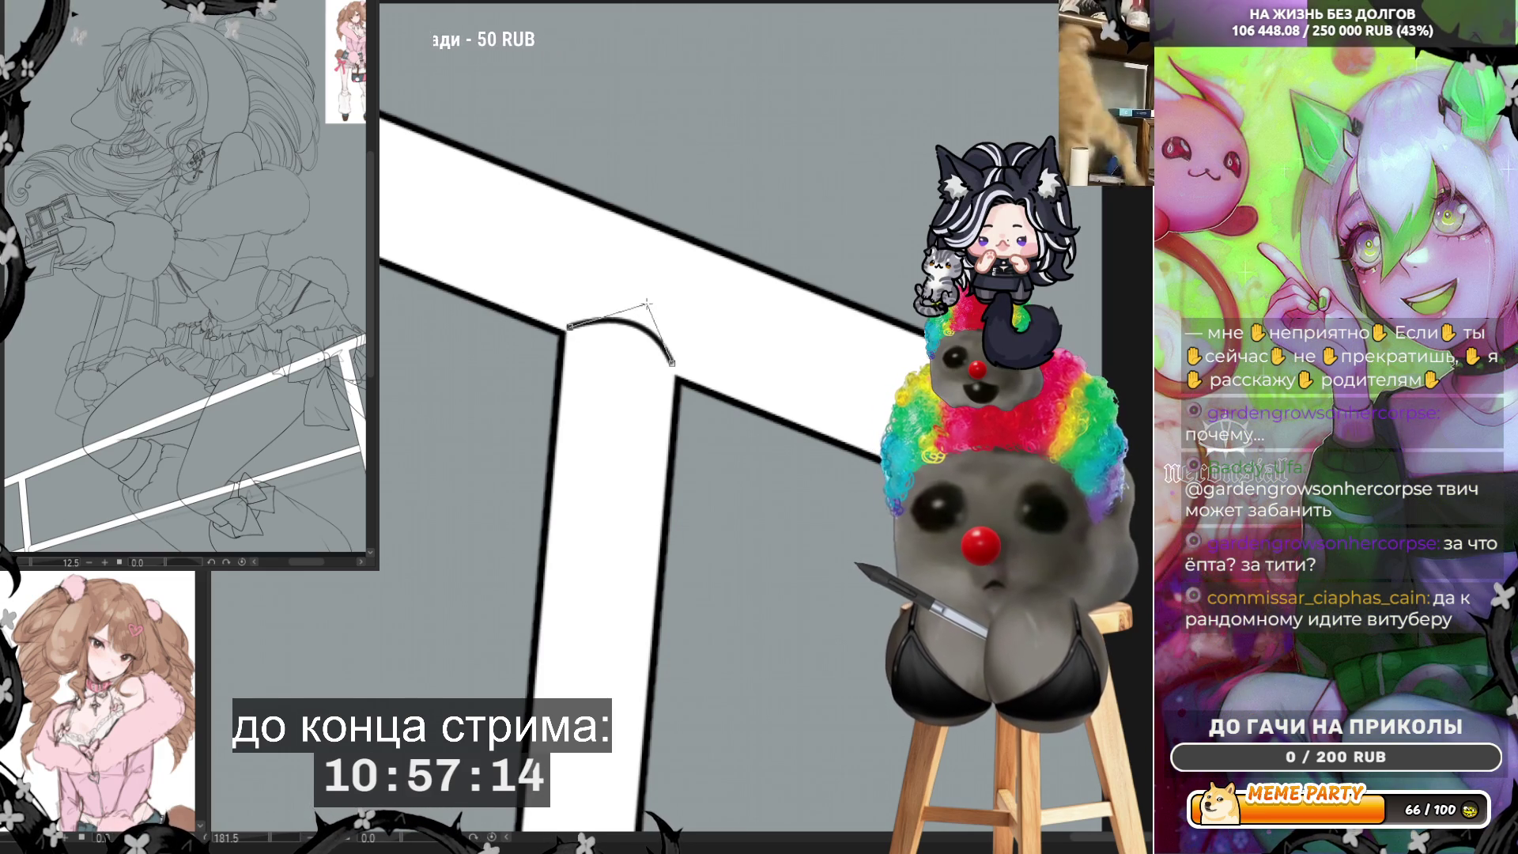
key("Escape")
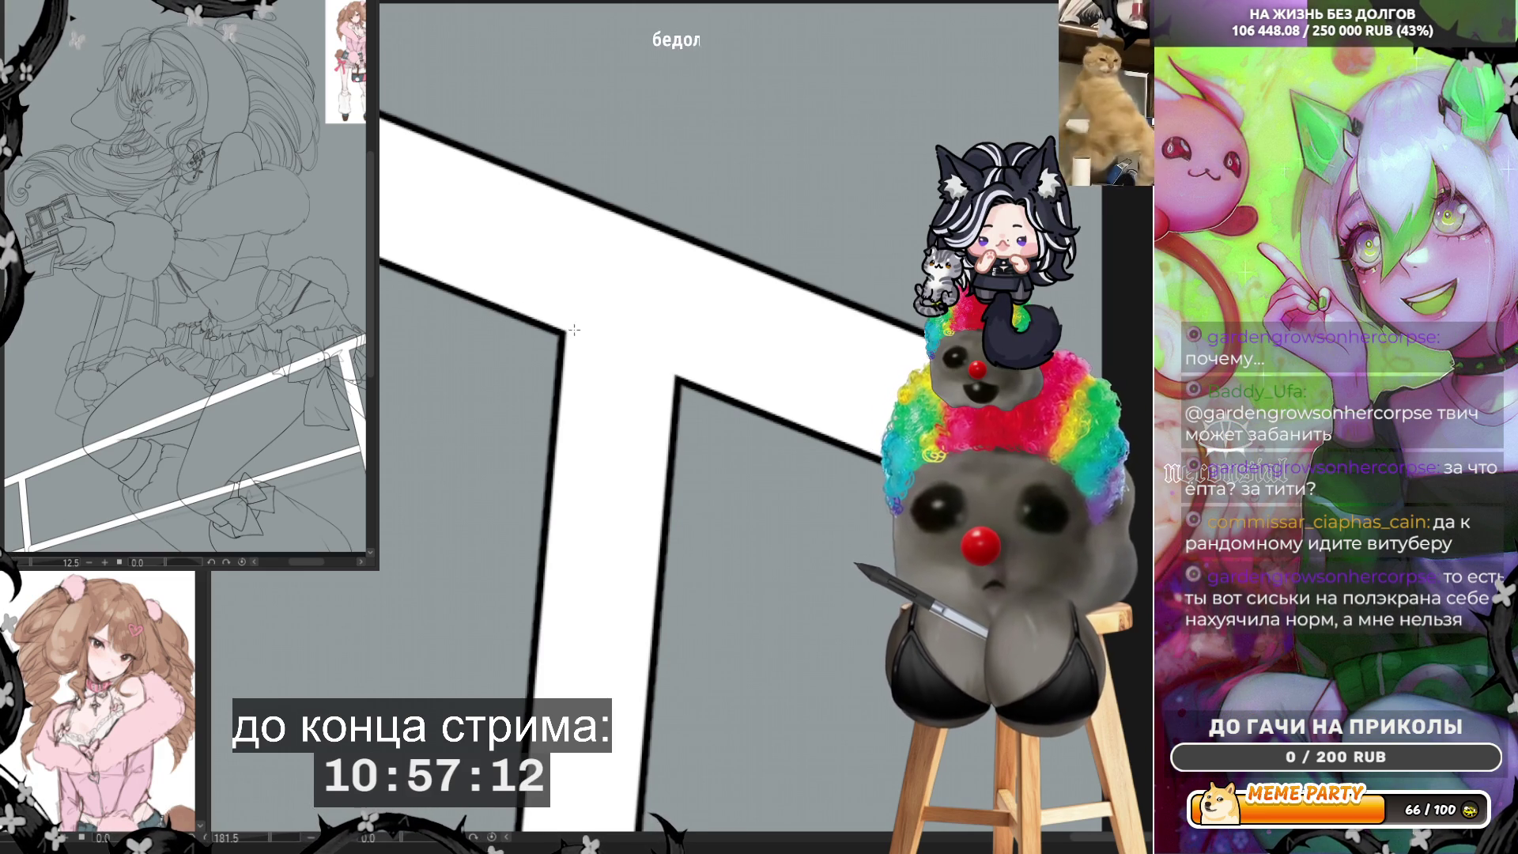
left_click_drag(563, 332, 667, 341)
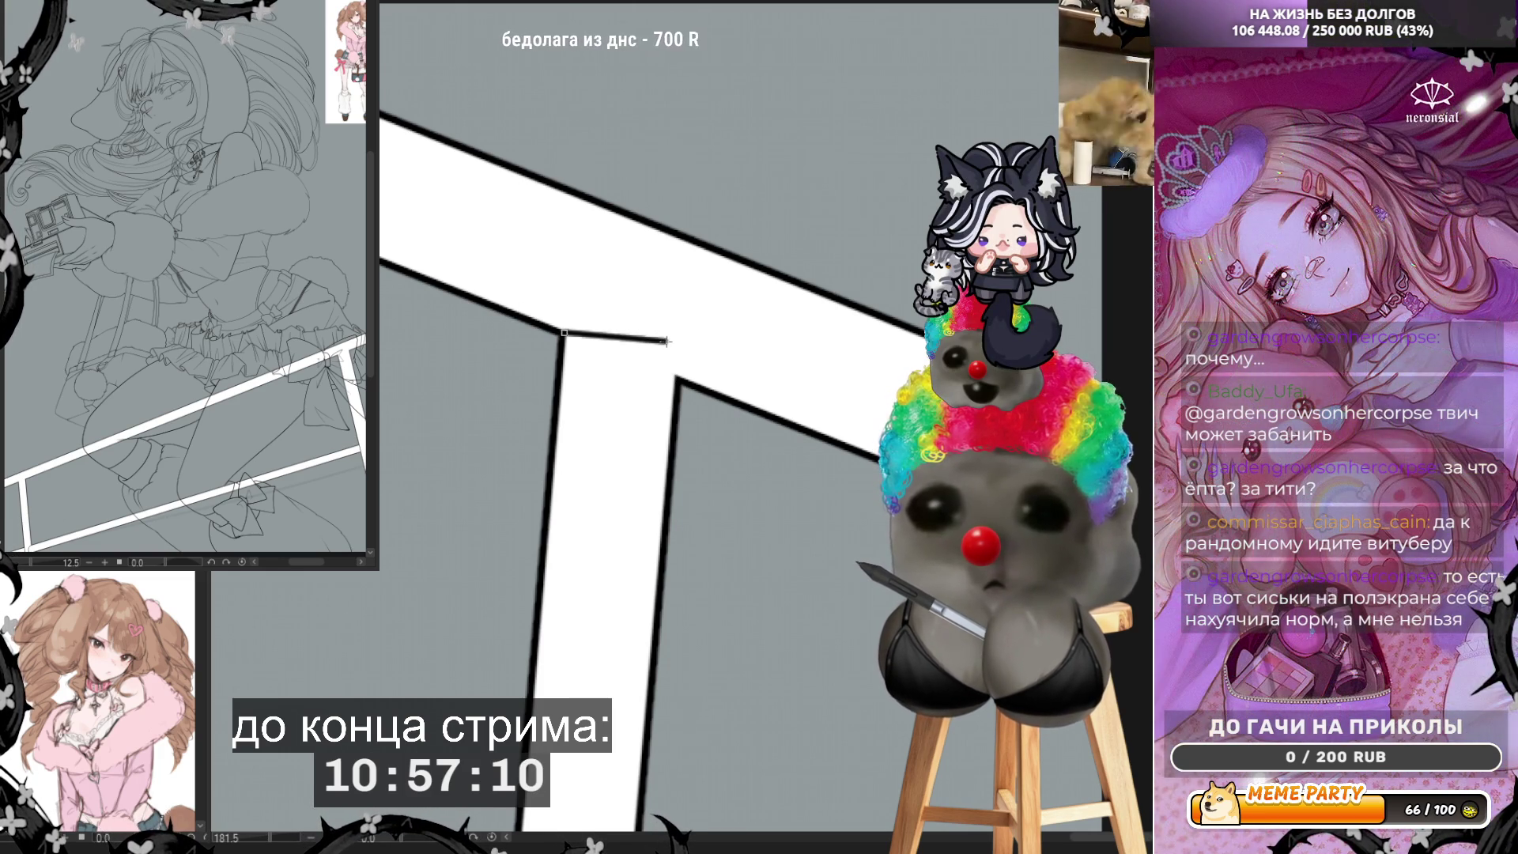
left_click(615, 291)
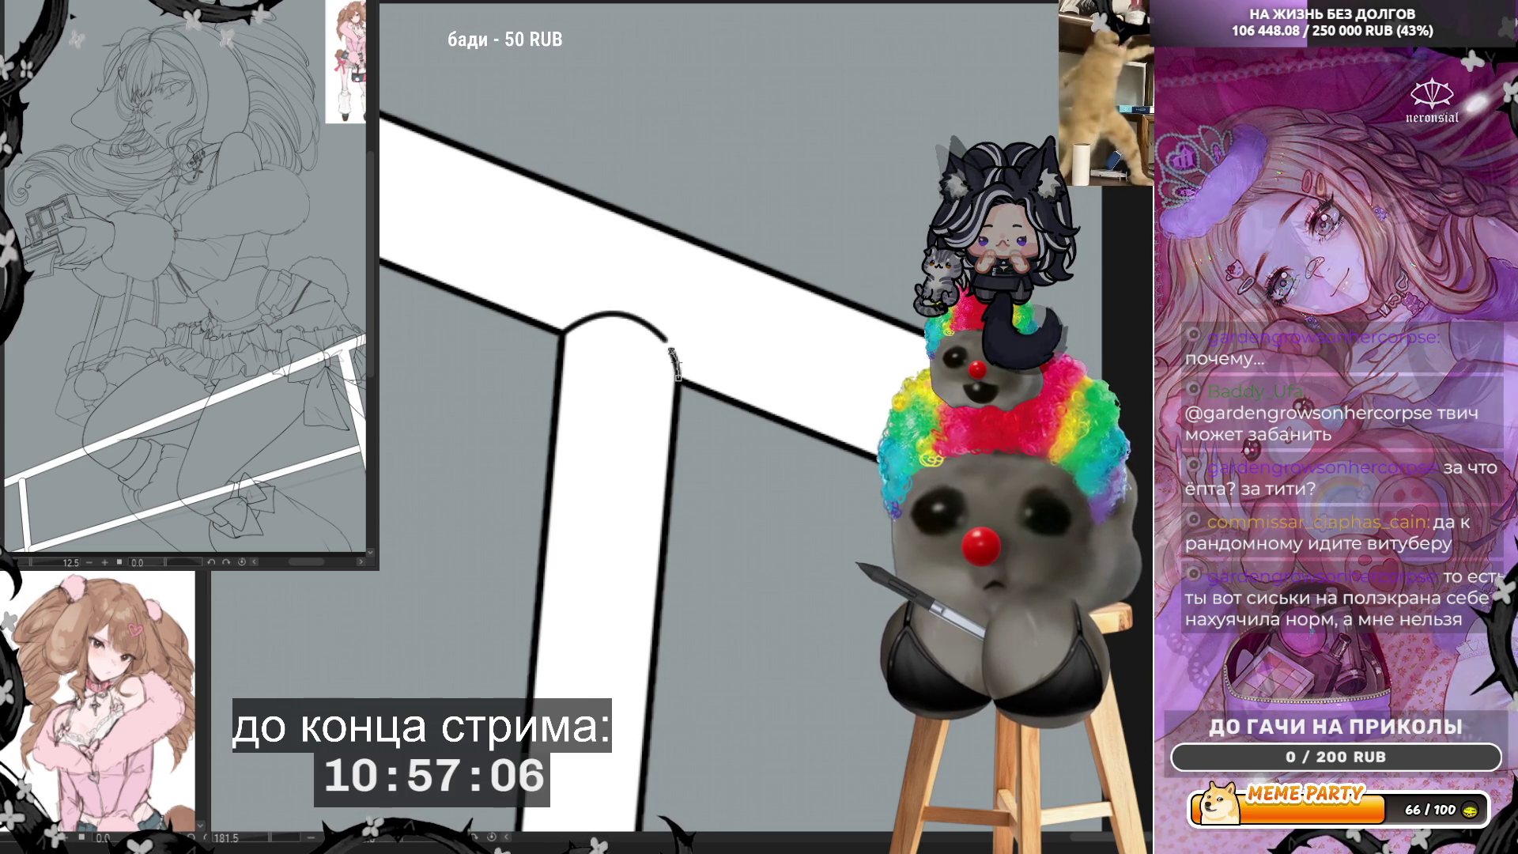
key("ctrl+minus")
key("ctrl+minus")
key("ctrl+minus")
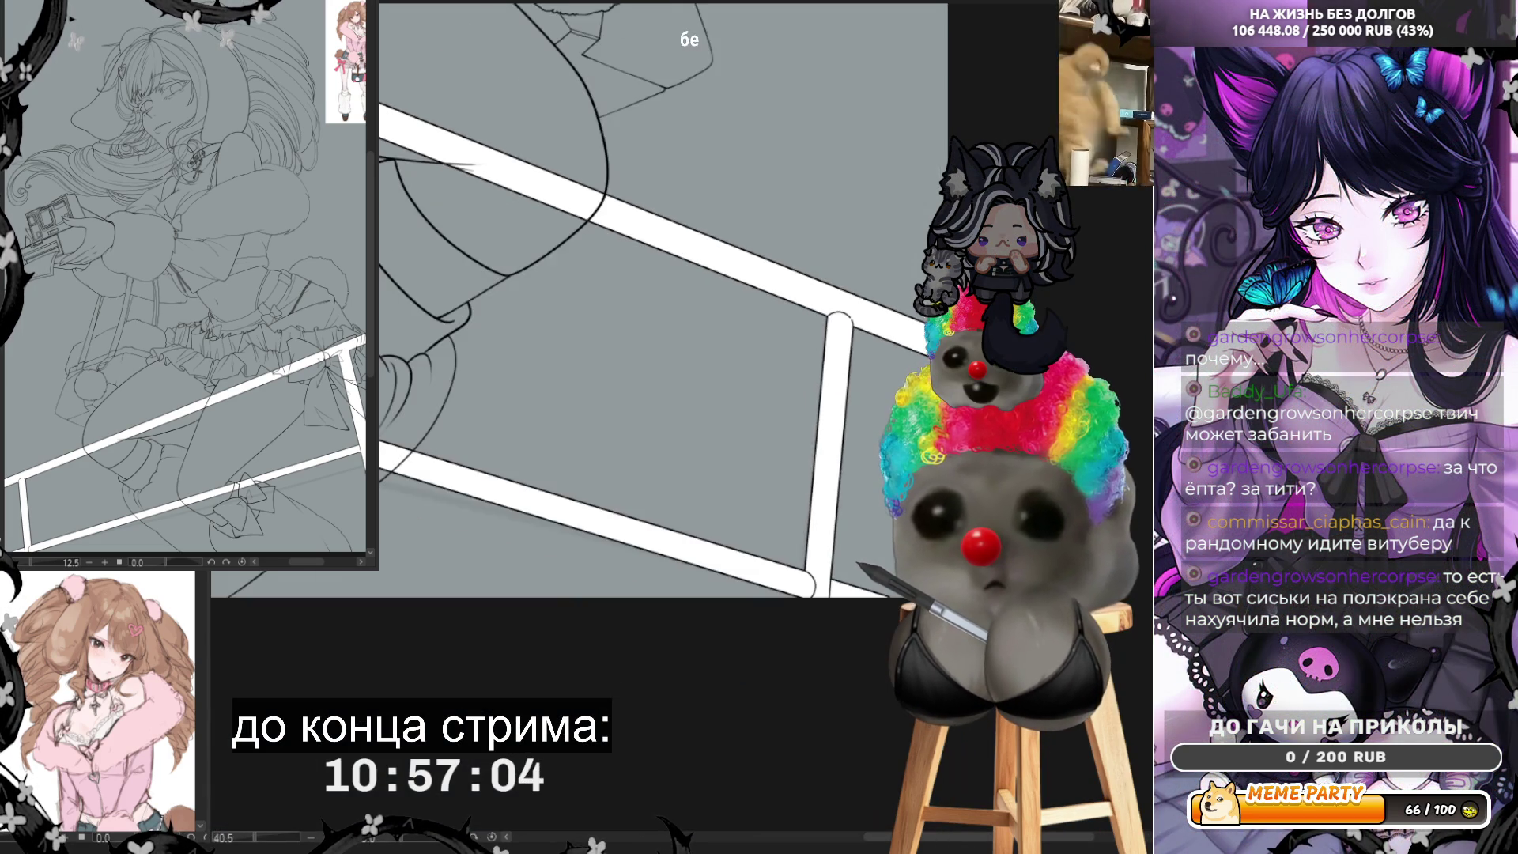
key("ctrl+minus")
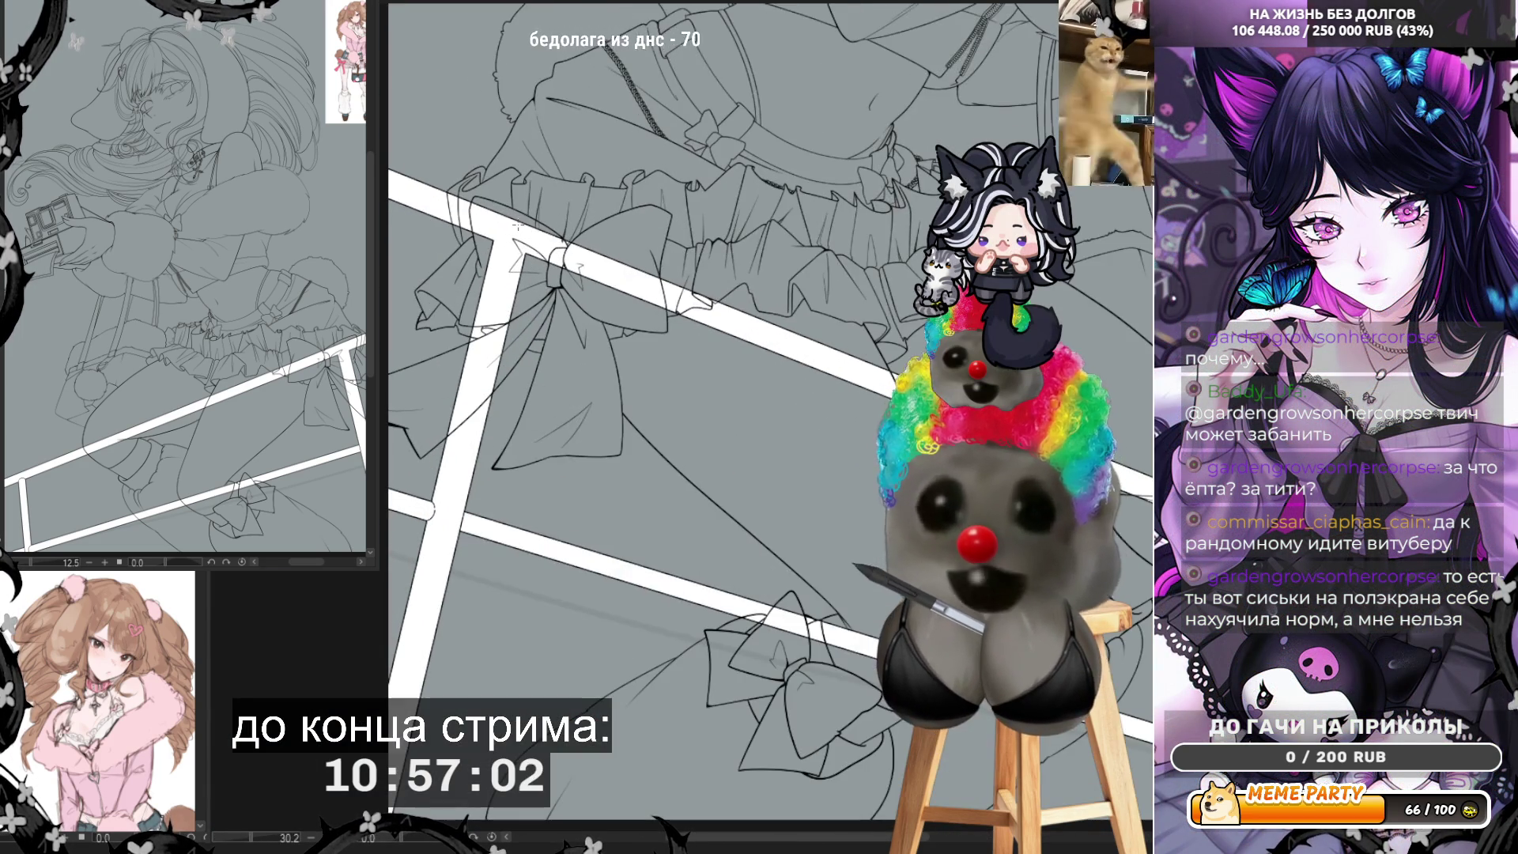
key("ctrl+minus")
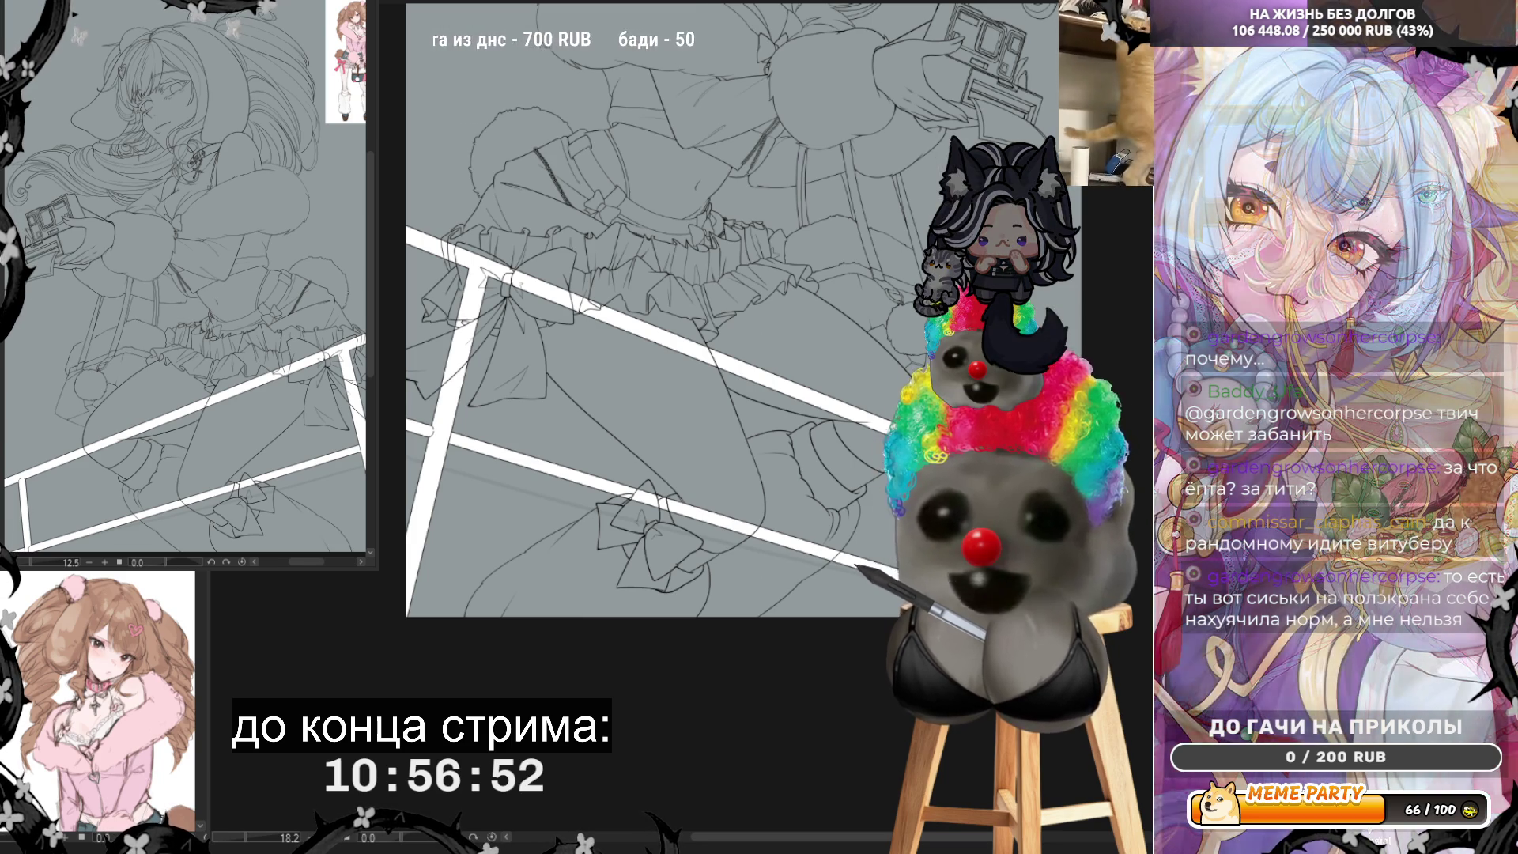
key("ctrl+minus")
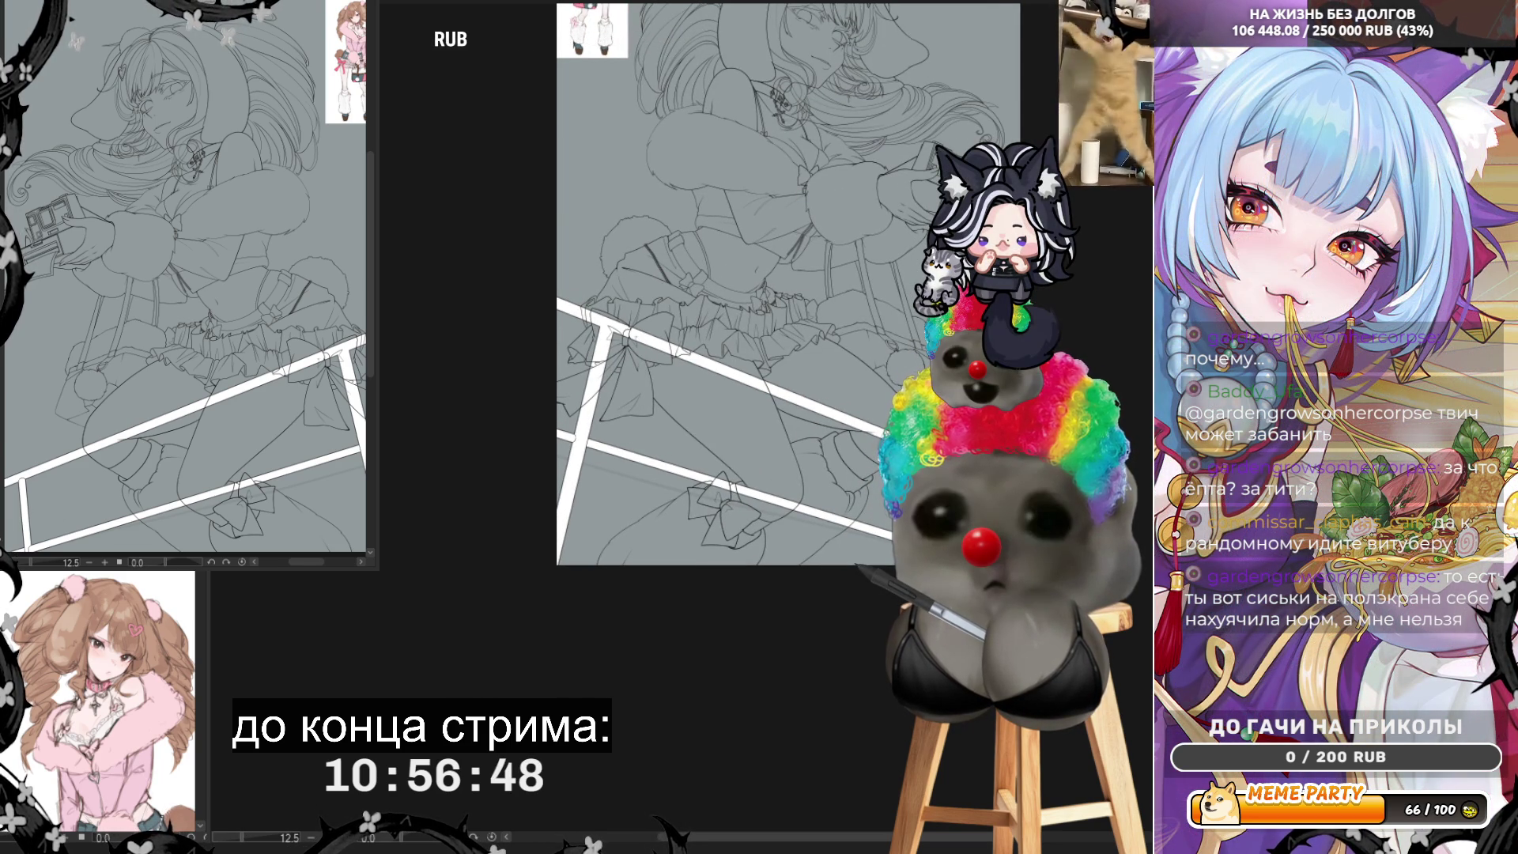
scroll(860, 469, "up", 3)
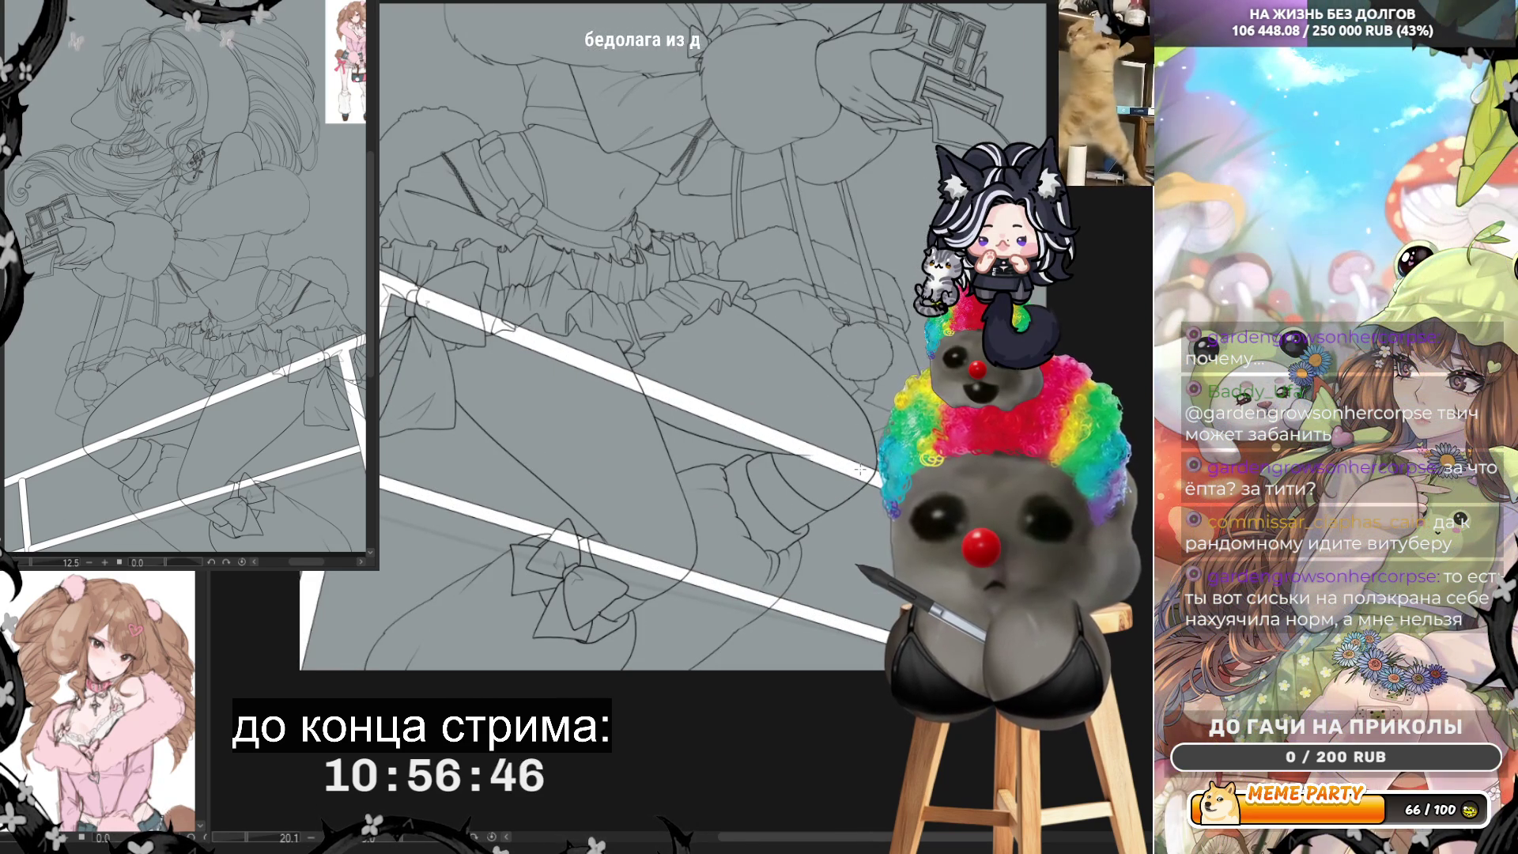
scroll(860, 470, "down", 2)
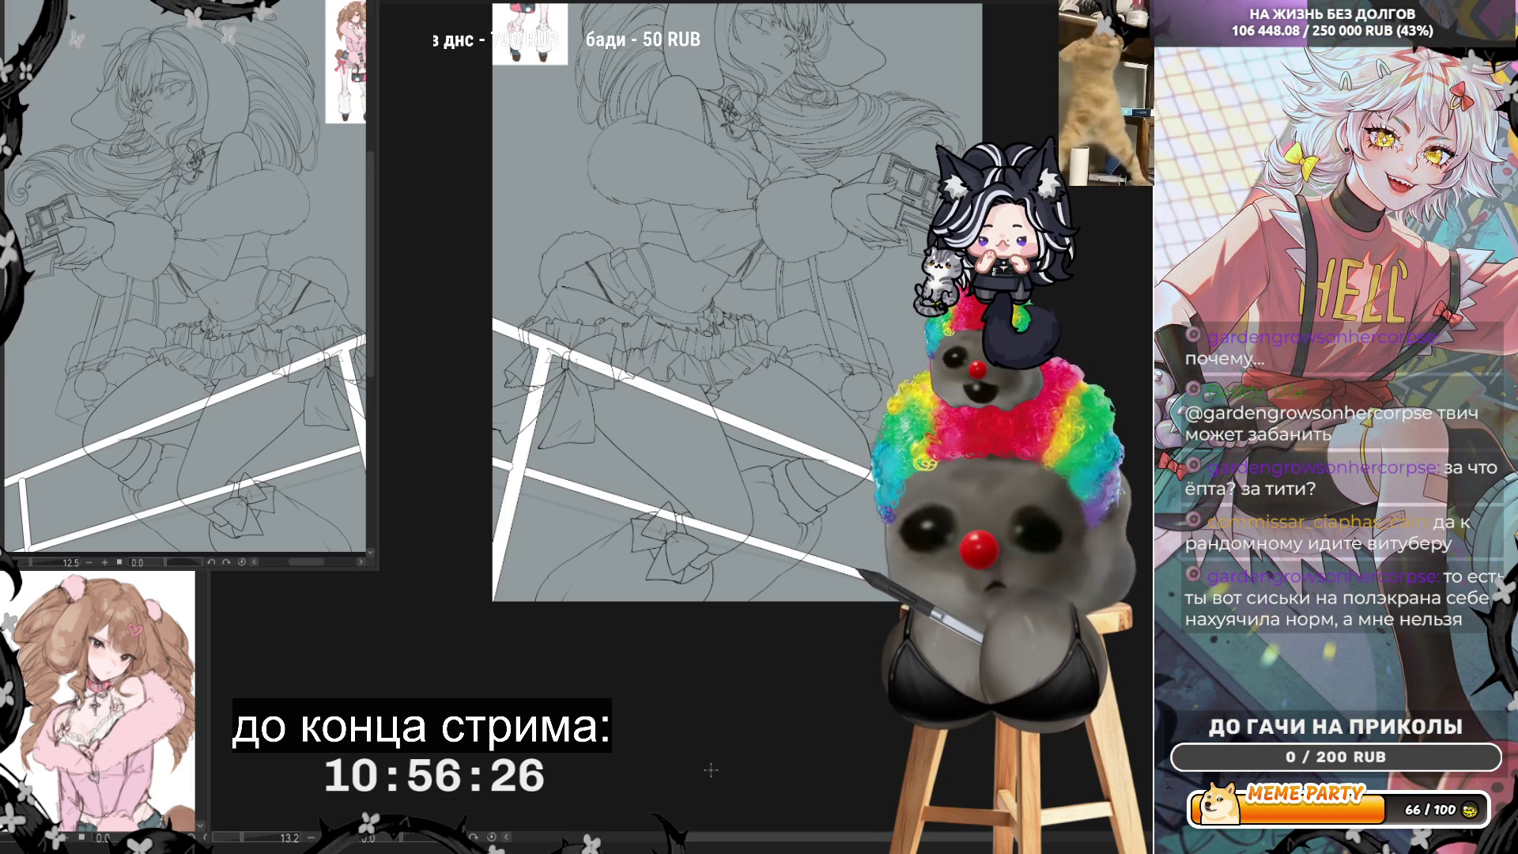
scroll(799, 273, "up", 2)
scroll(799, 277, "up", 2)
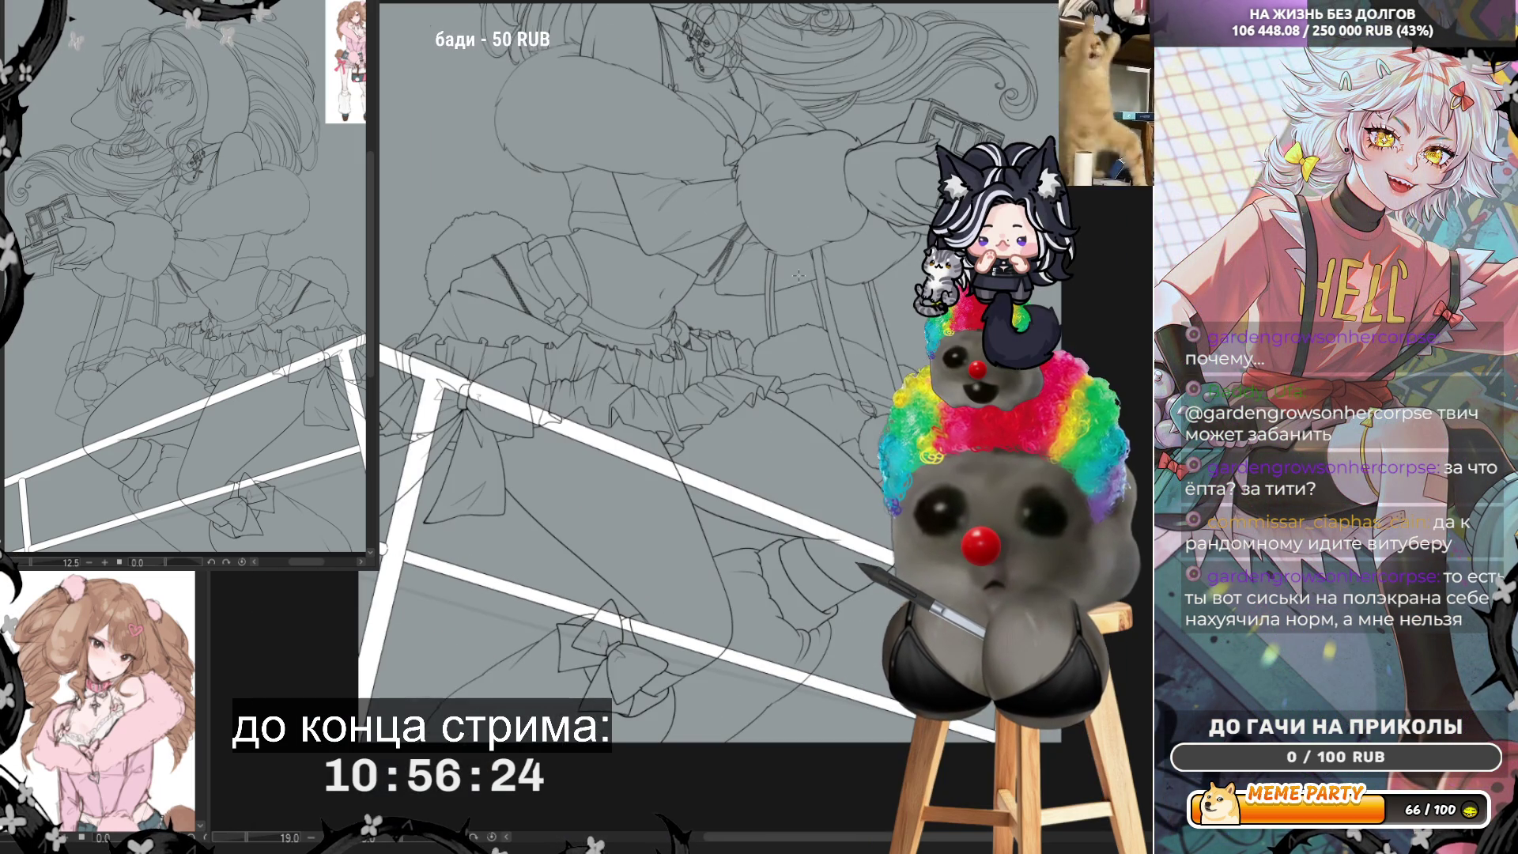
scroll(798, 474, "up", 5)
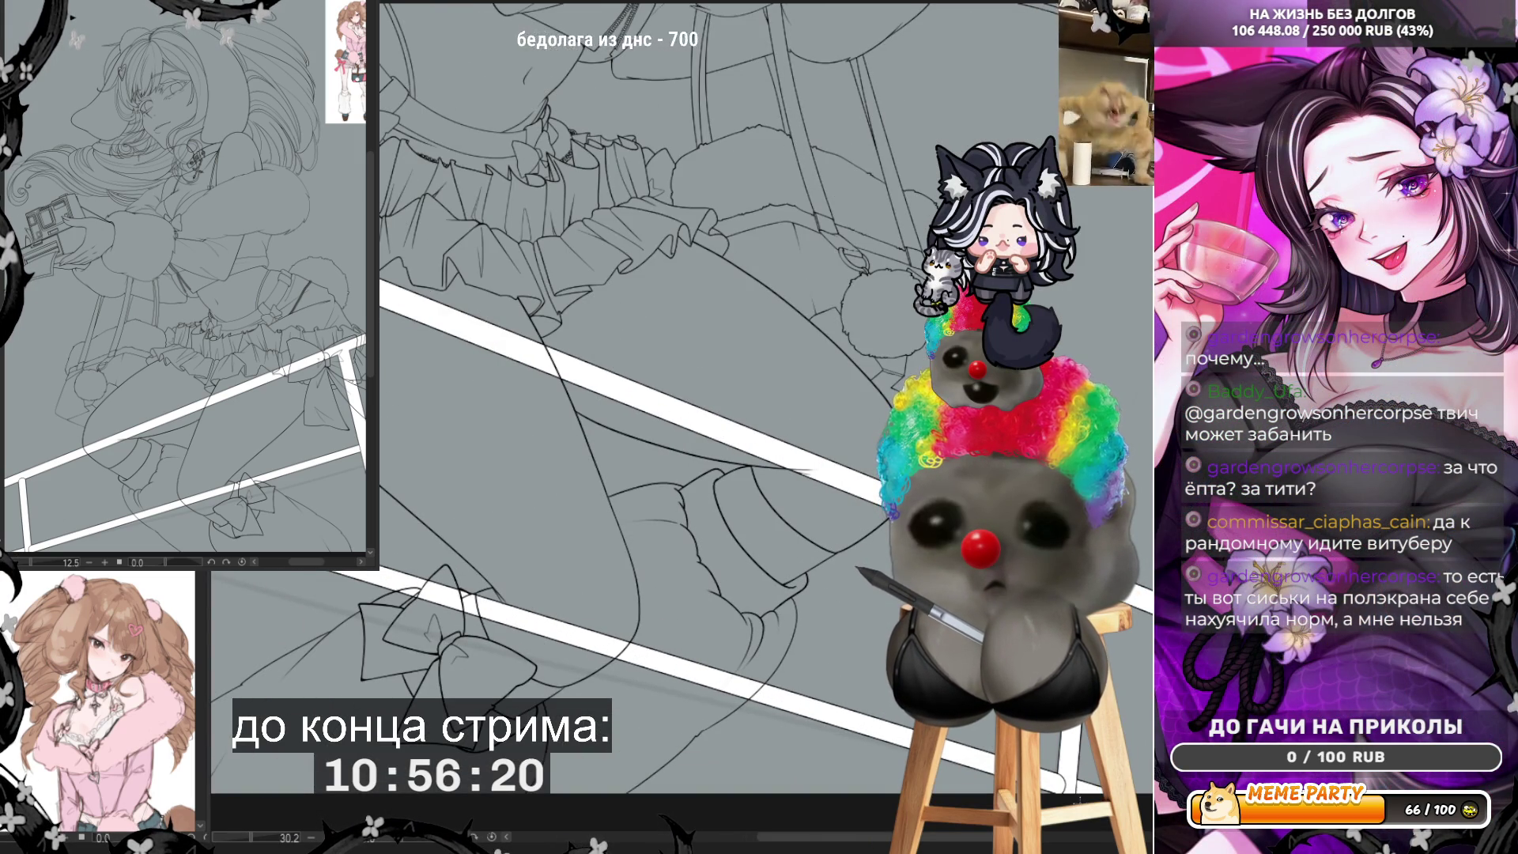
scroll(711, 395, "up", 10)
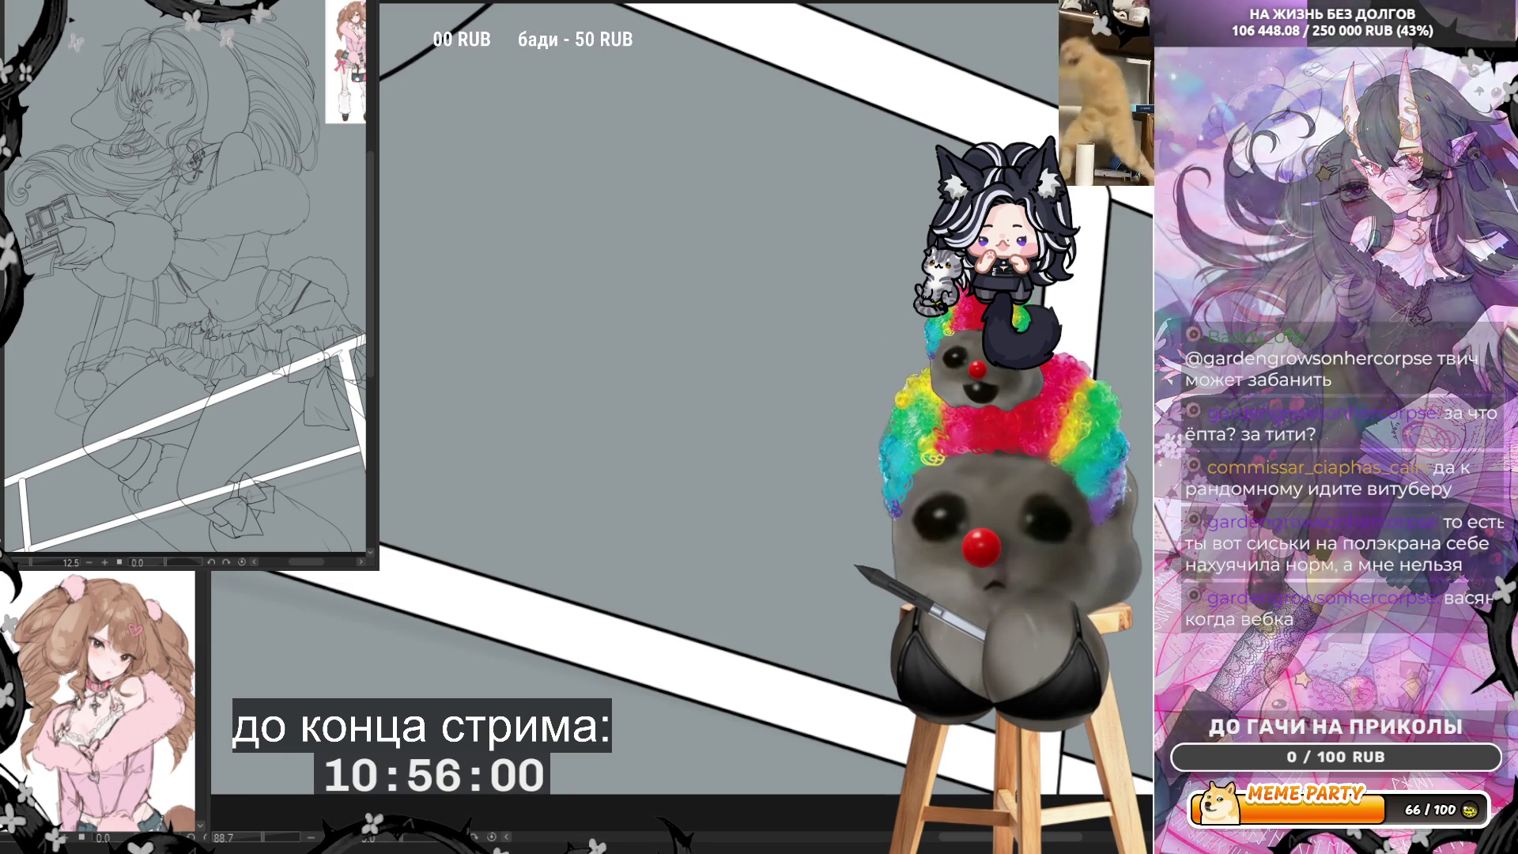
key("ctrl+minus")
key("ctrl+minus")
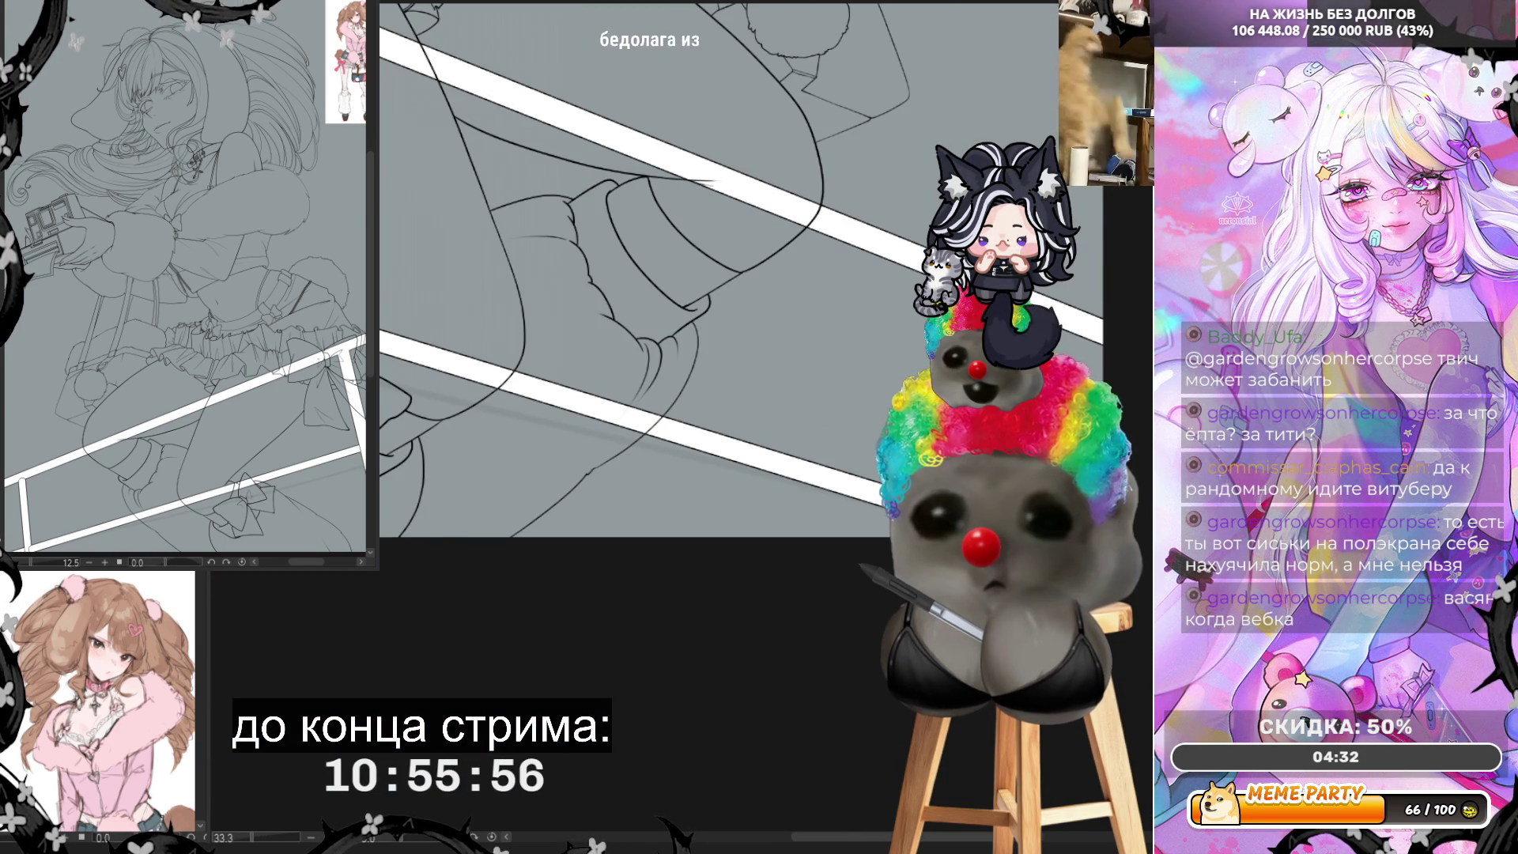
key("ctrl+minus")
key("ctrl+minus")
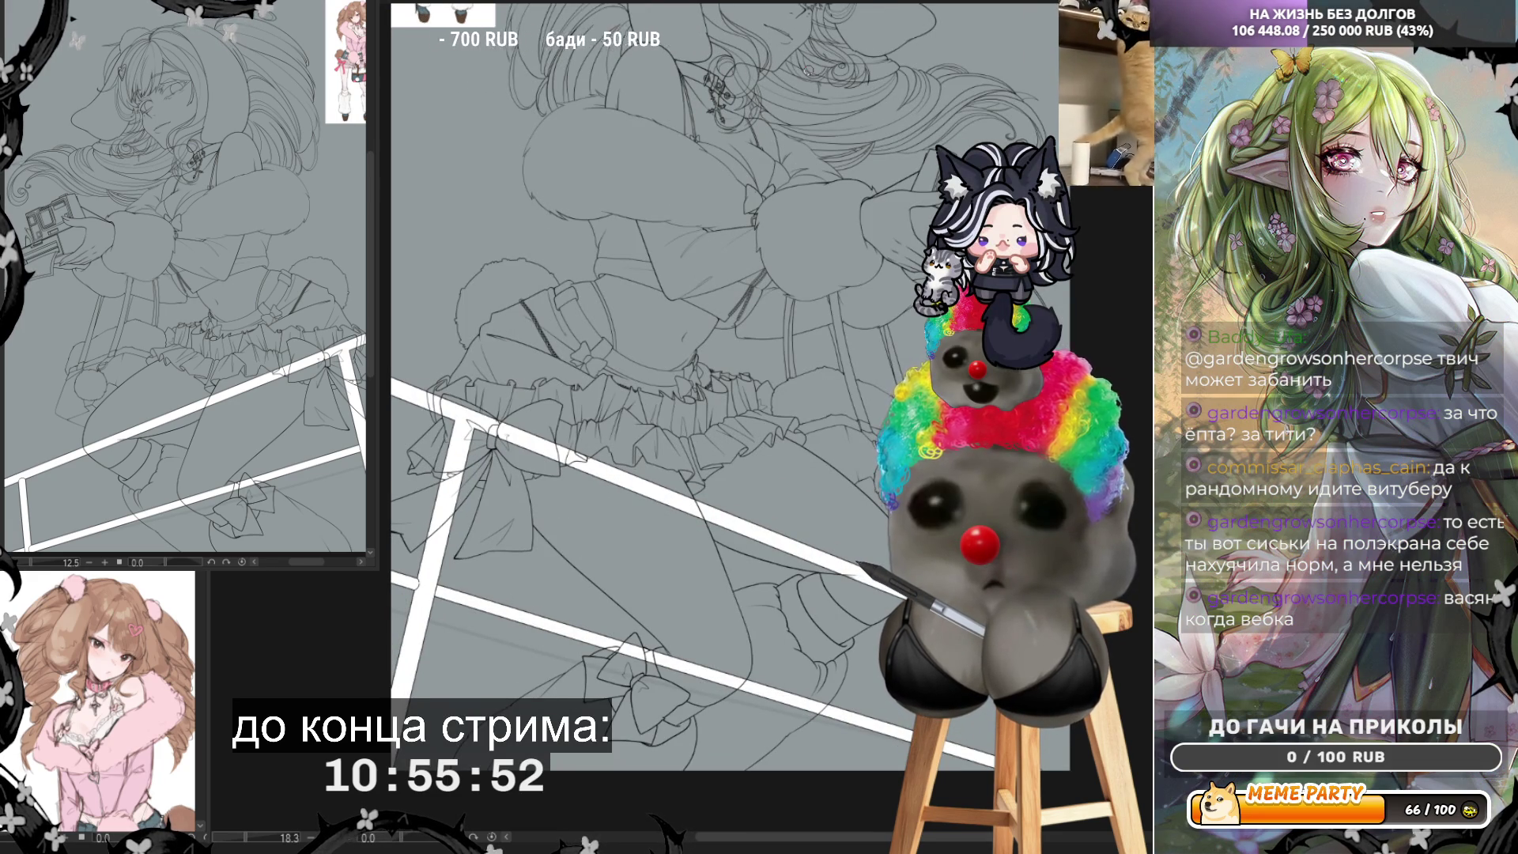
scroll(408, 559, "up", 6)
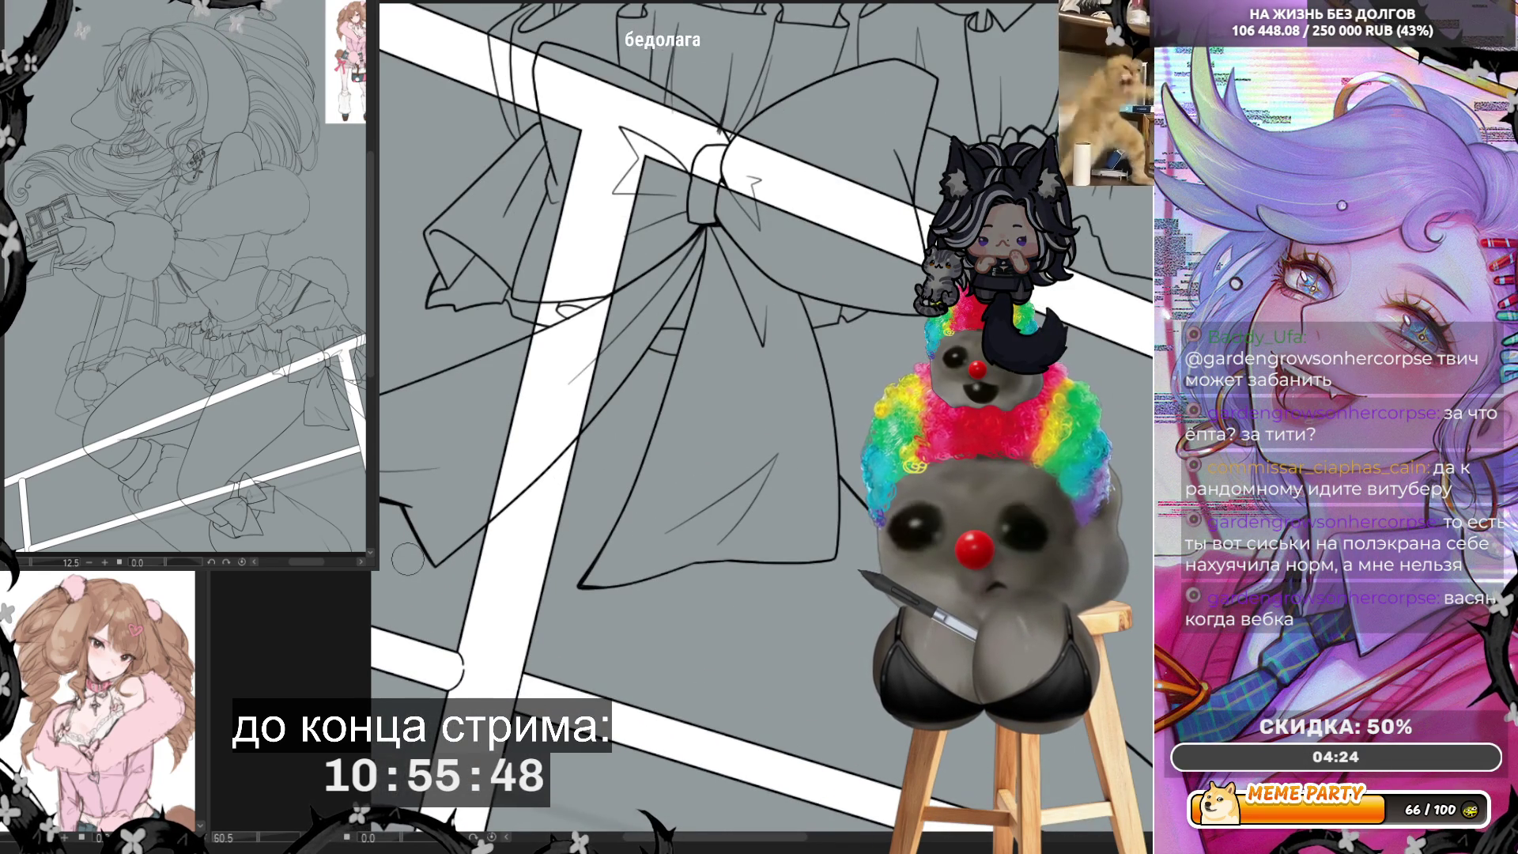
scroll(408, 559, "down", 4)
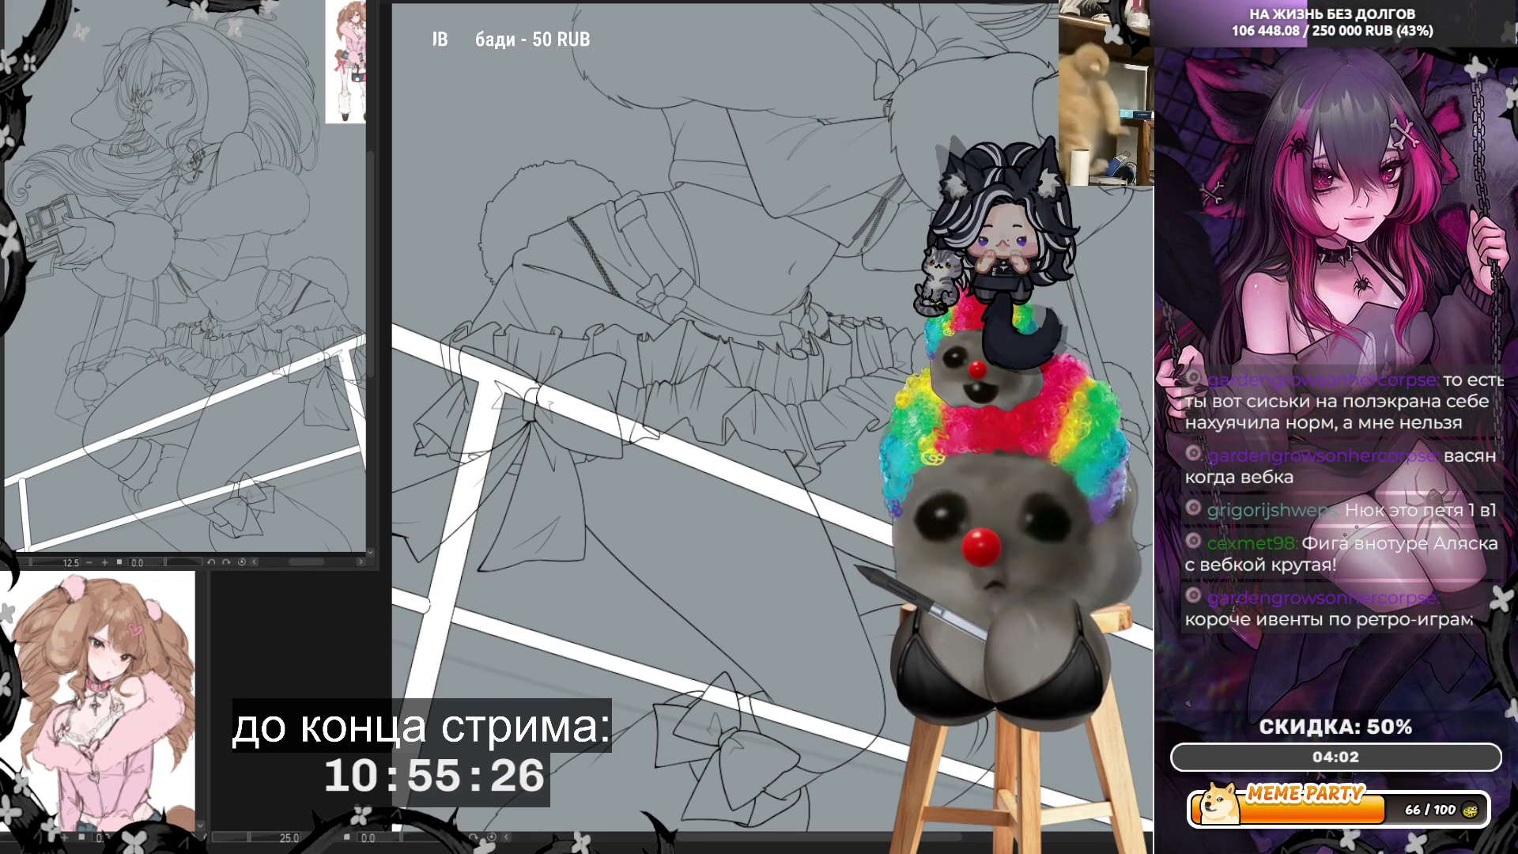
key("ctrl+minus")
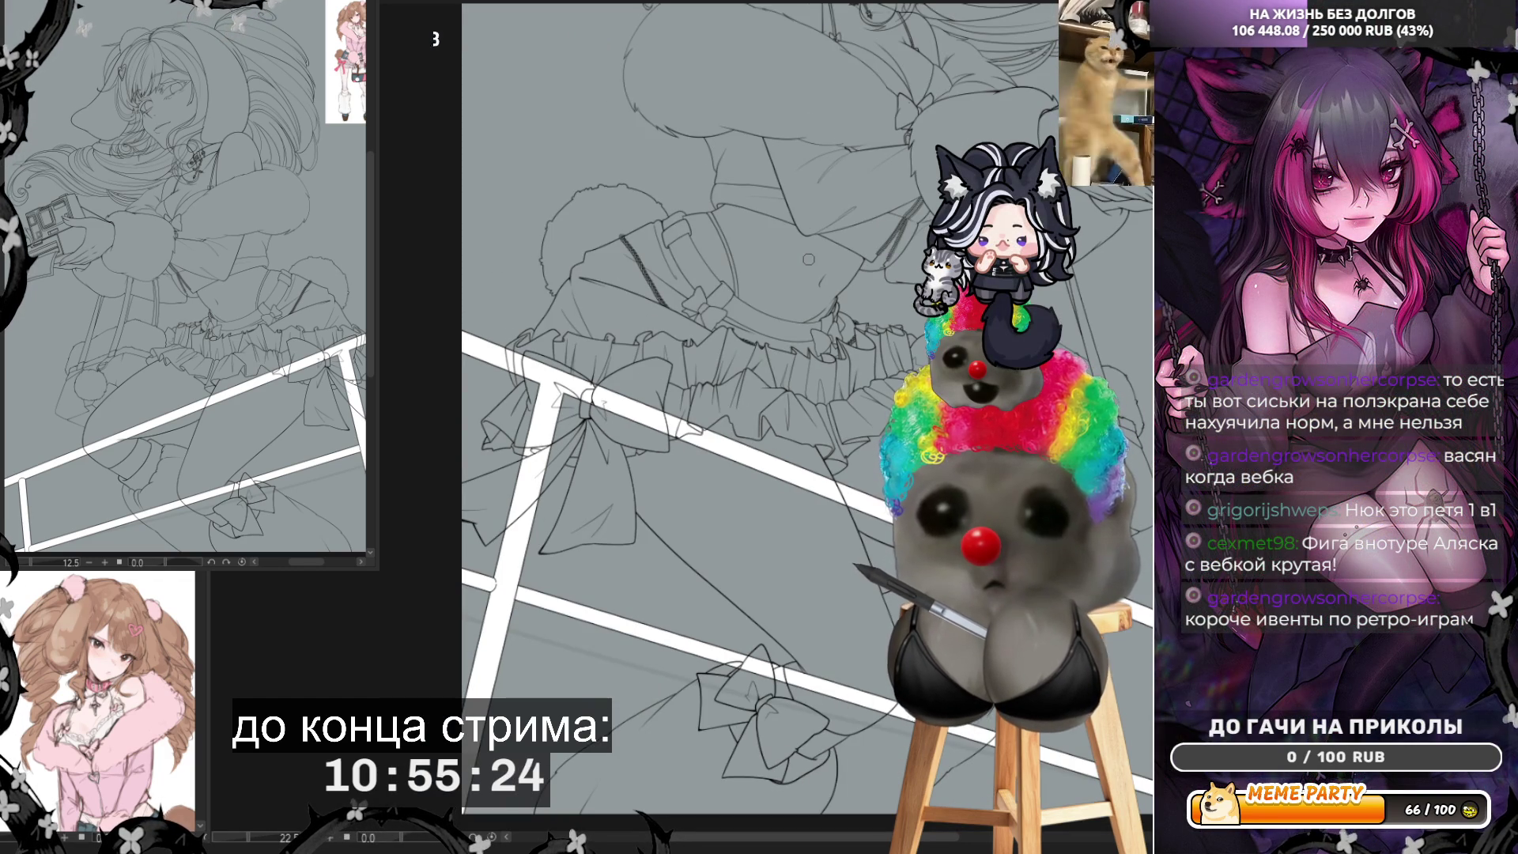
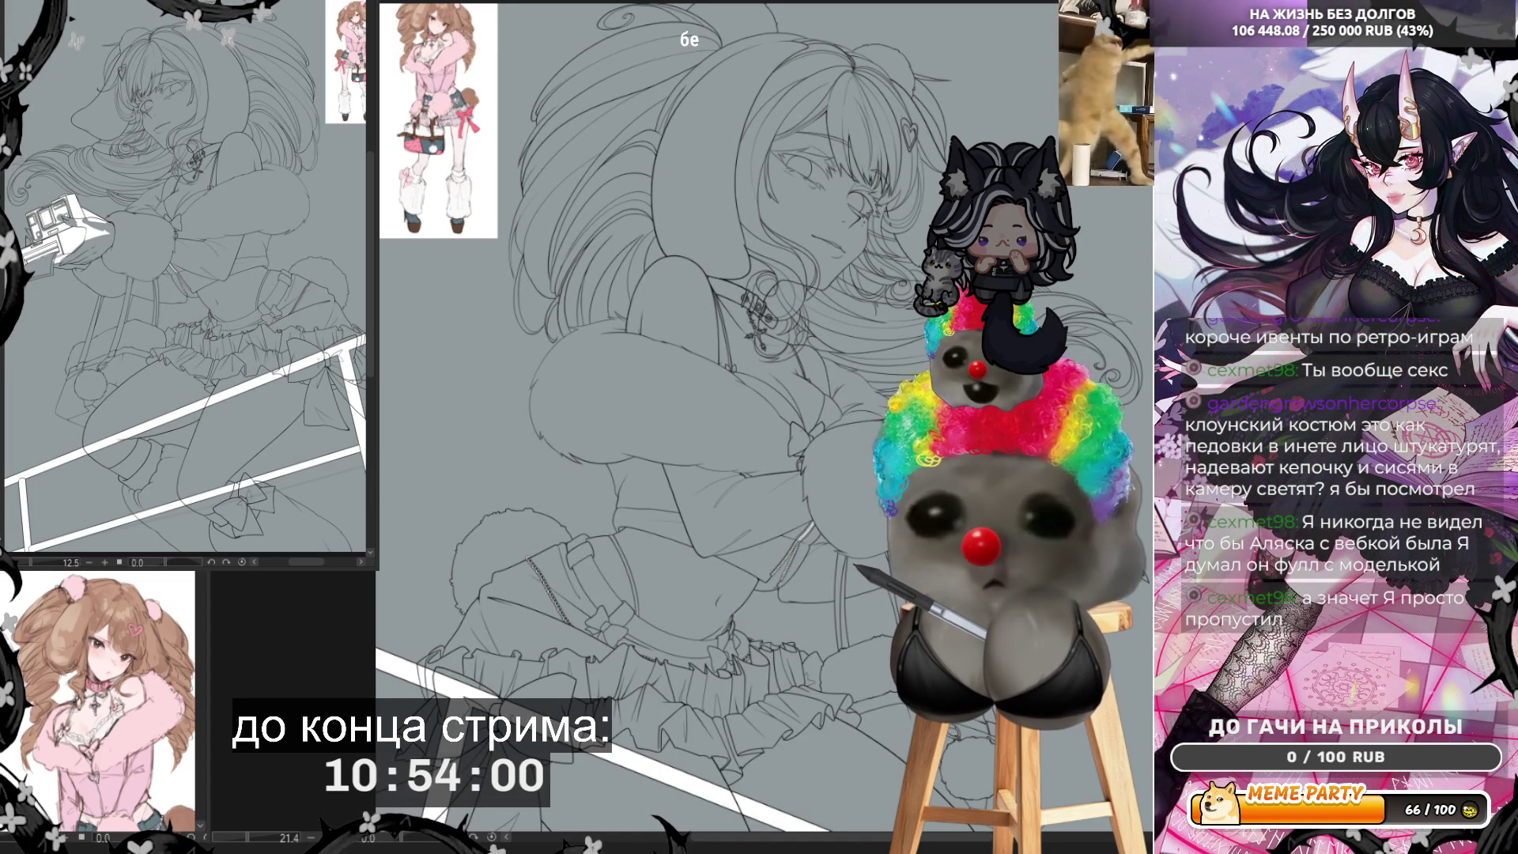
Step: Fit the page in view and select the area around the entire figure
key("ctrl+0")
scroll(680, 395, "up", 5)
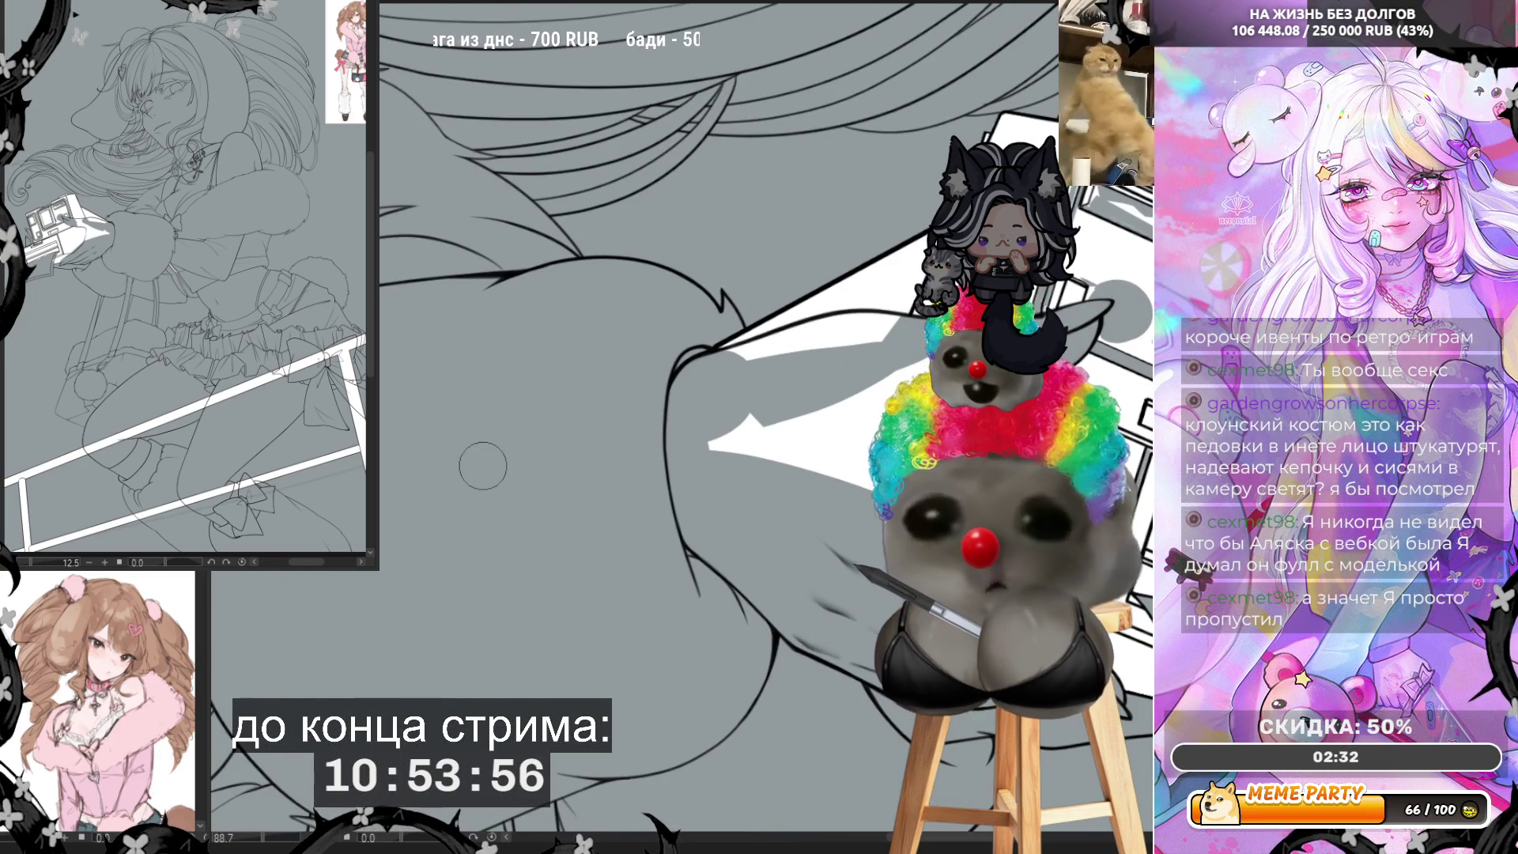
scroll(484, 466, "down", 2)
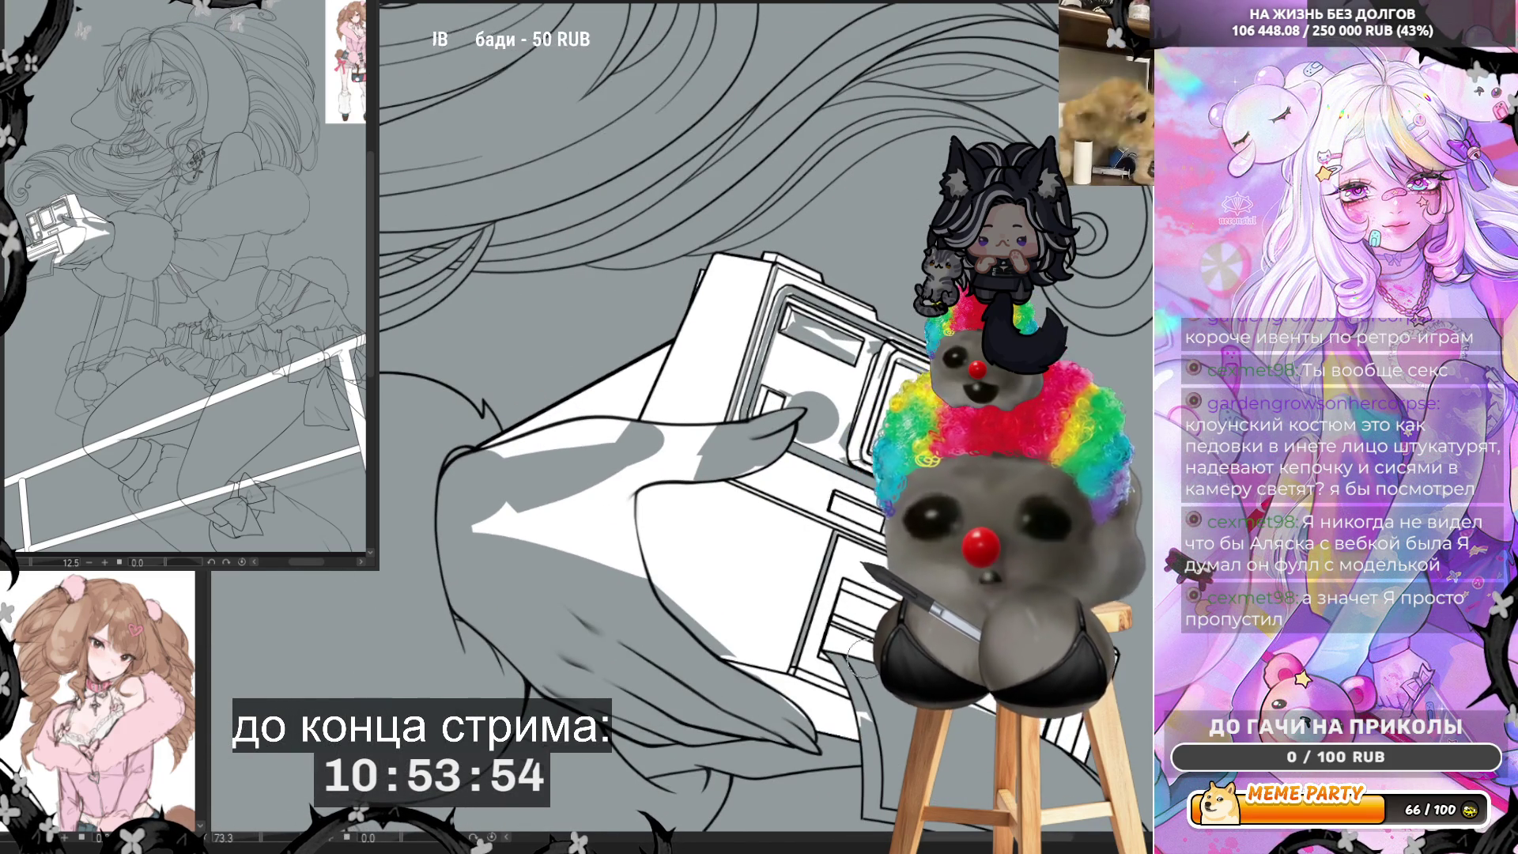
scroll(876, 660, "up", 2)
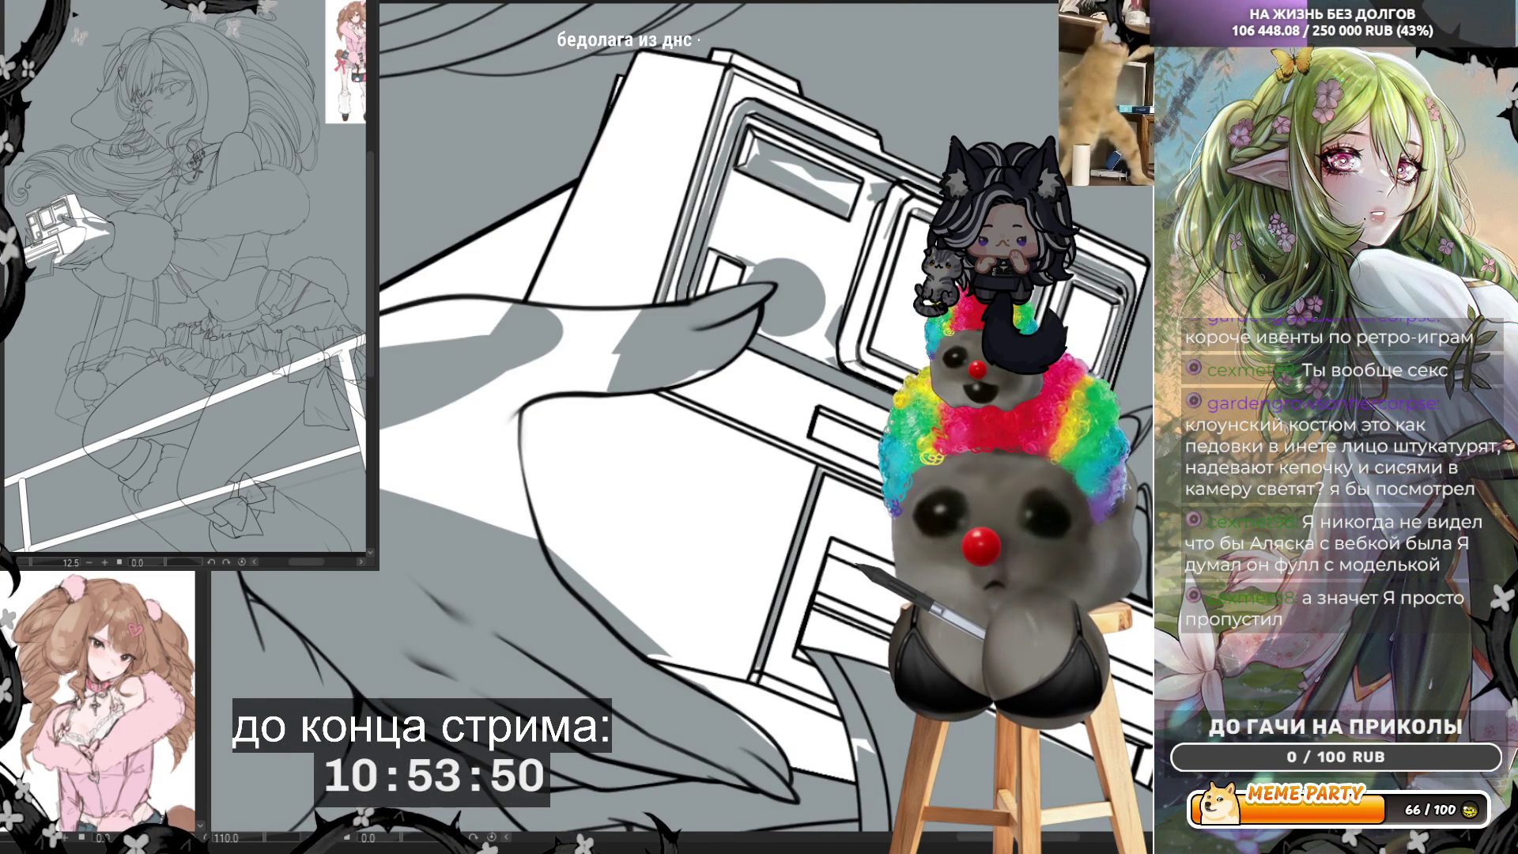
scroll(601, 419, "down", 5)
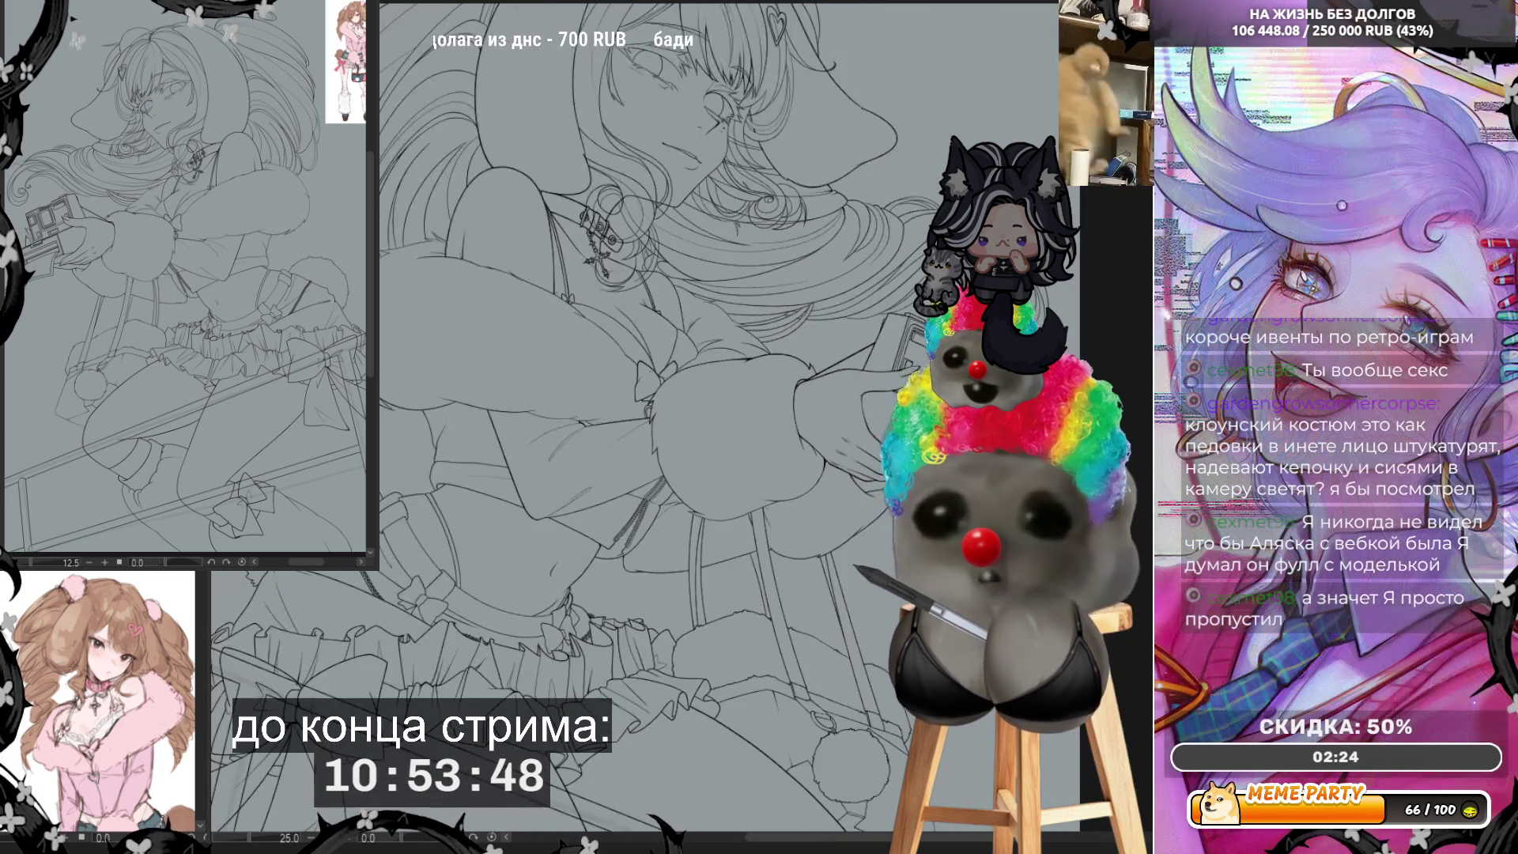
scroll(600, 418, "down", 2)
scroll(686, 541, "up", 3)
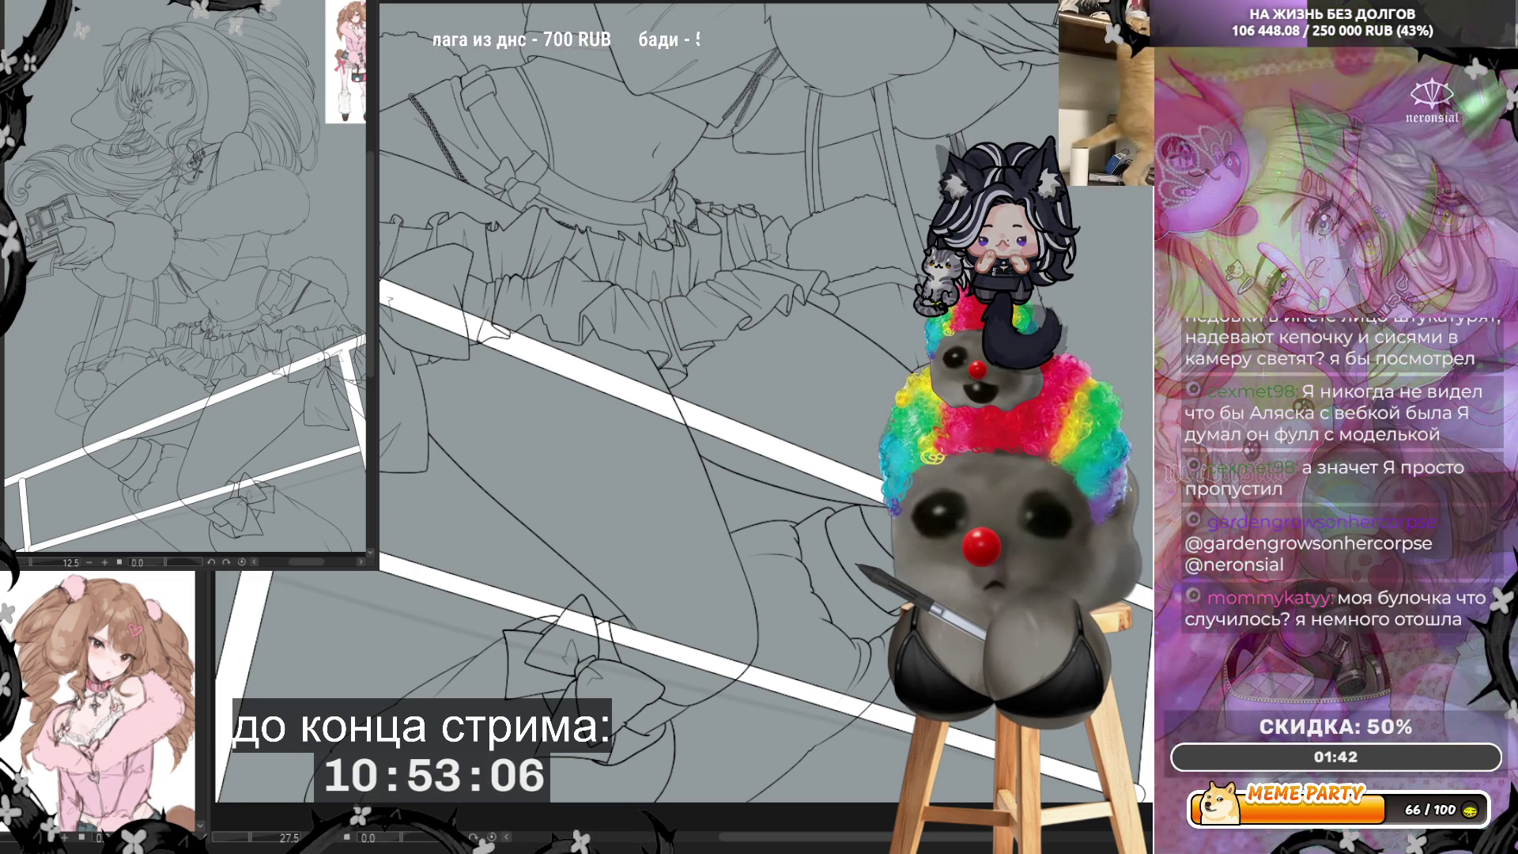
scroll(711, 356, "down", 3)
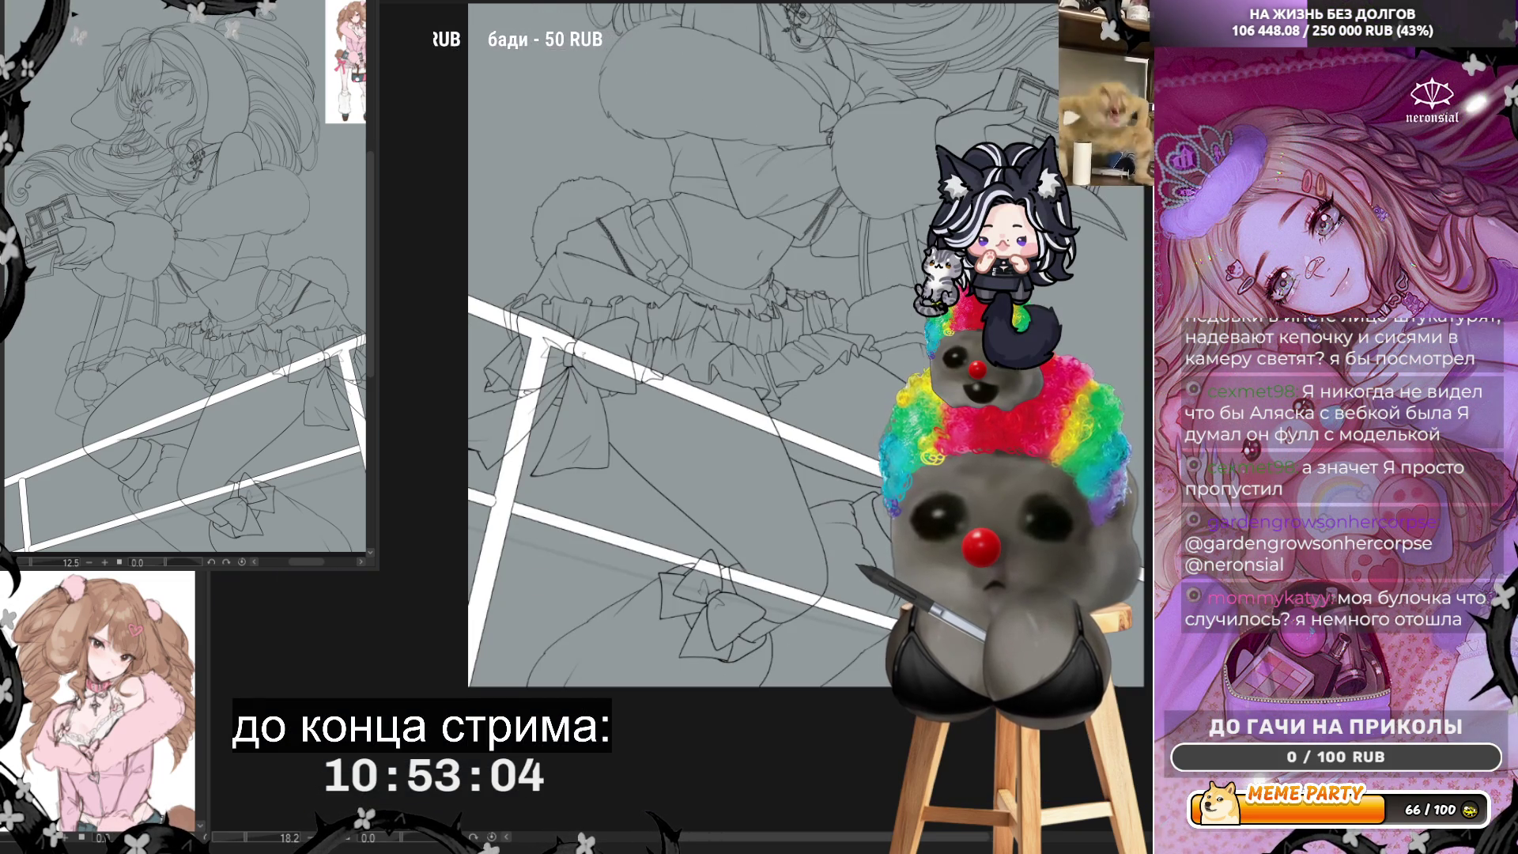
scroll(680, 395, "up", 2)
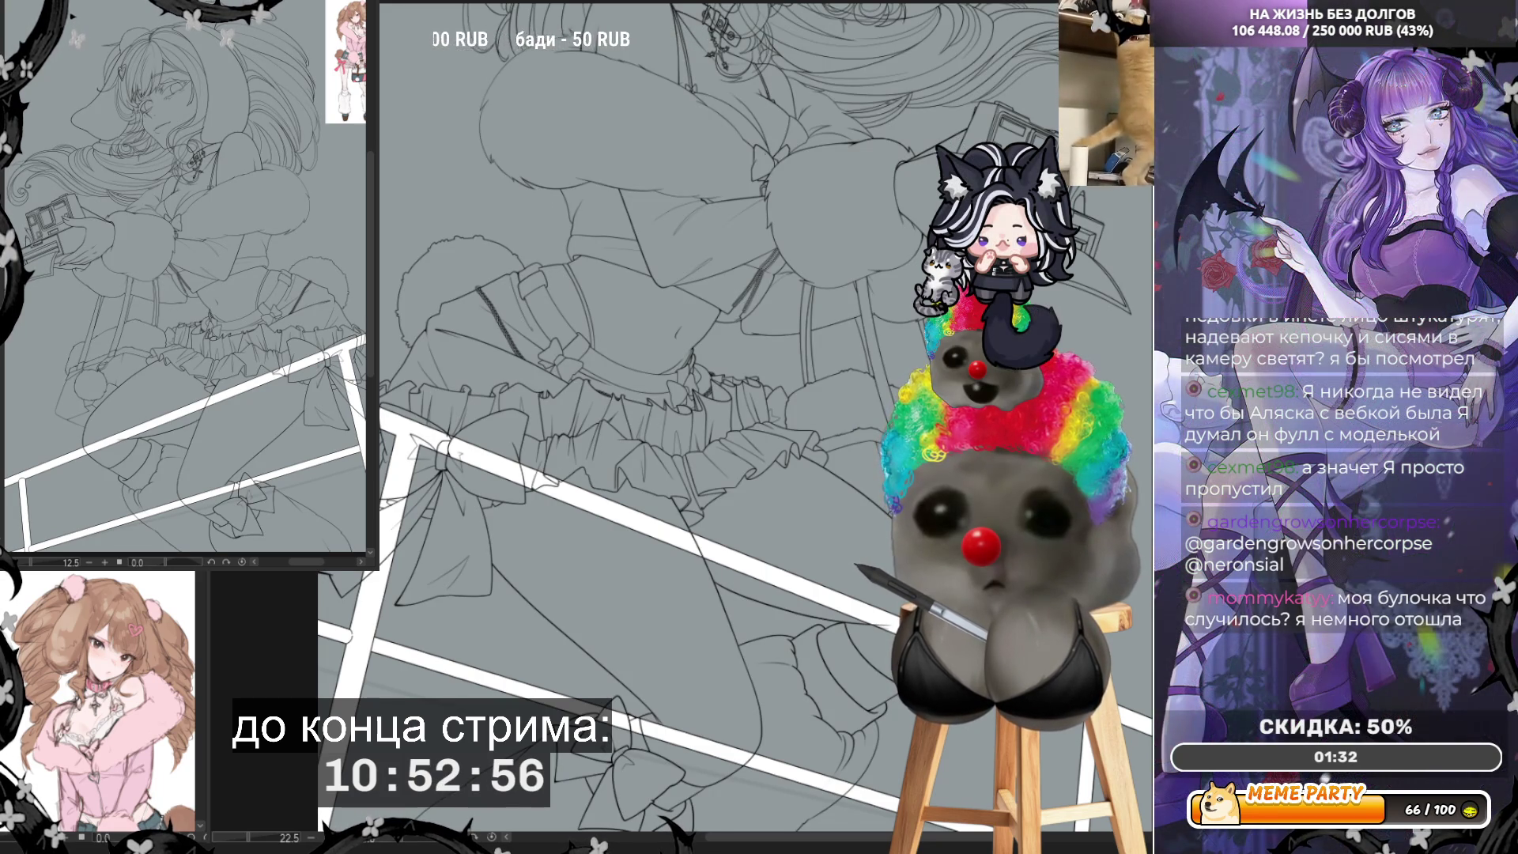
left_click(486, 188)
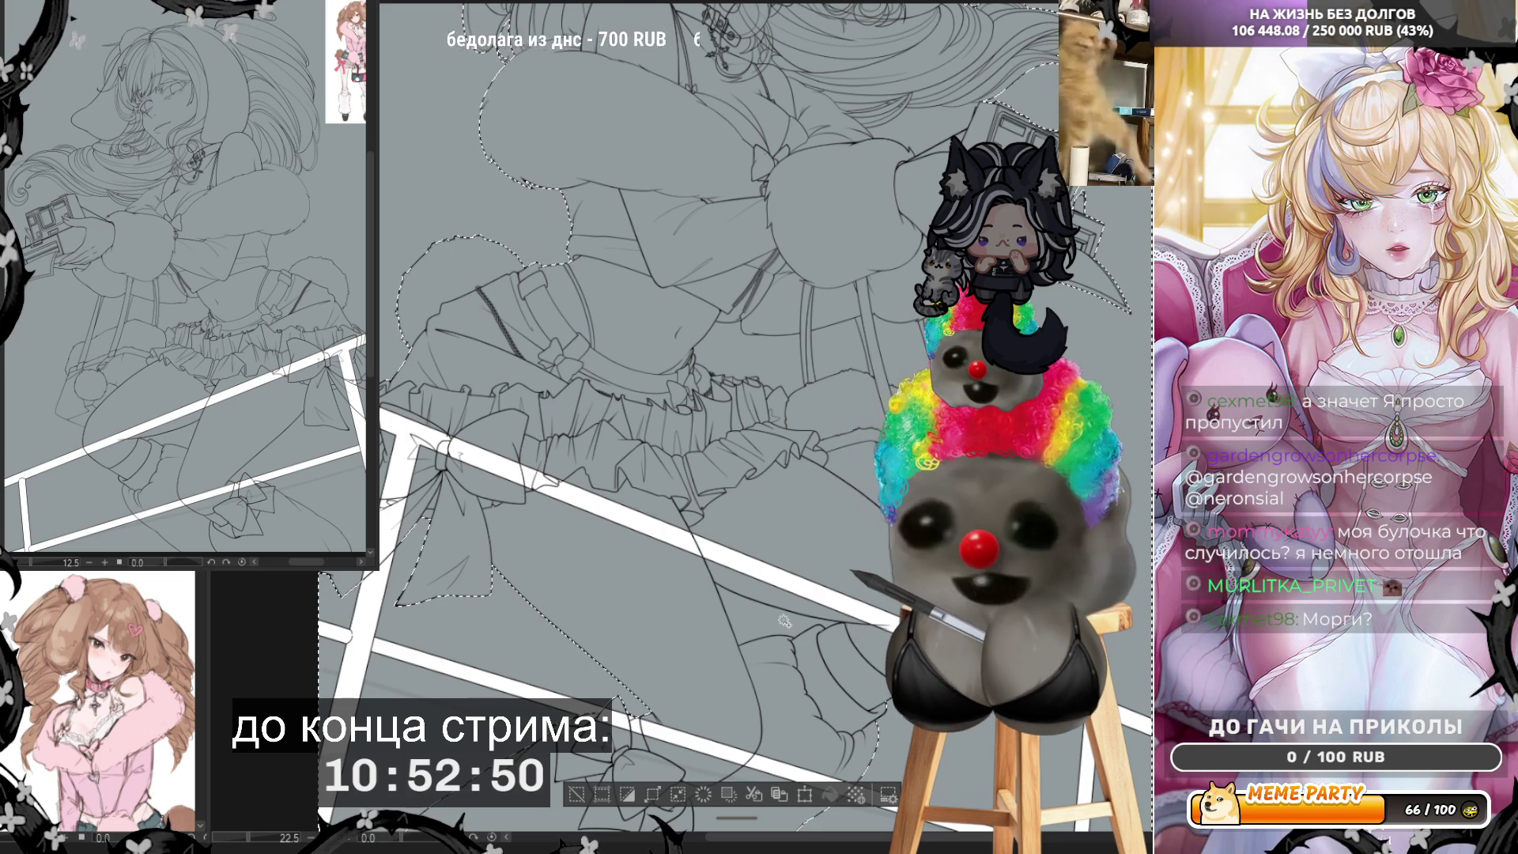
Step: Zoom in and out on the hair to check the selection edge around the curled strands
key("ctrl+0")
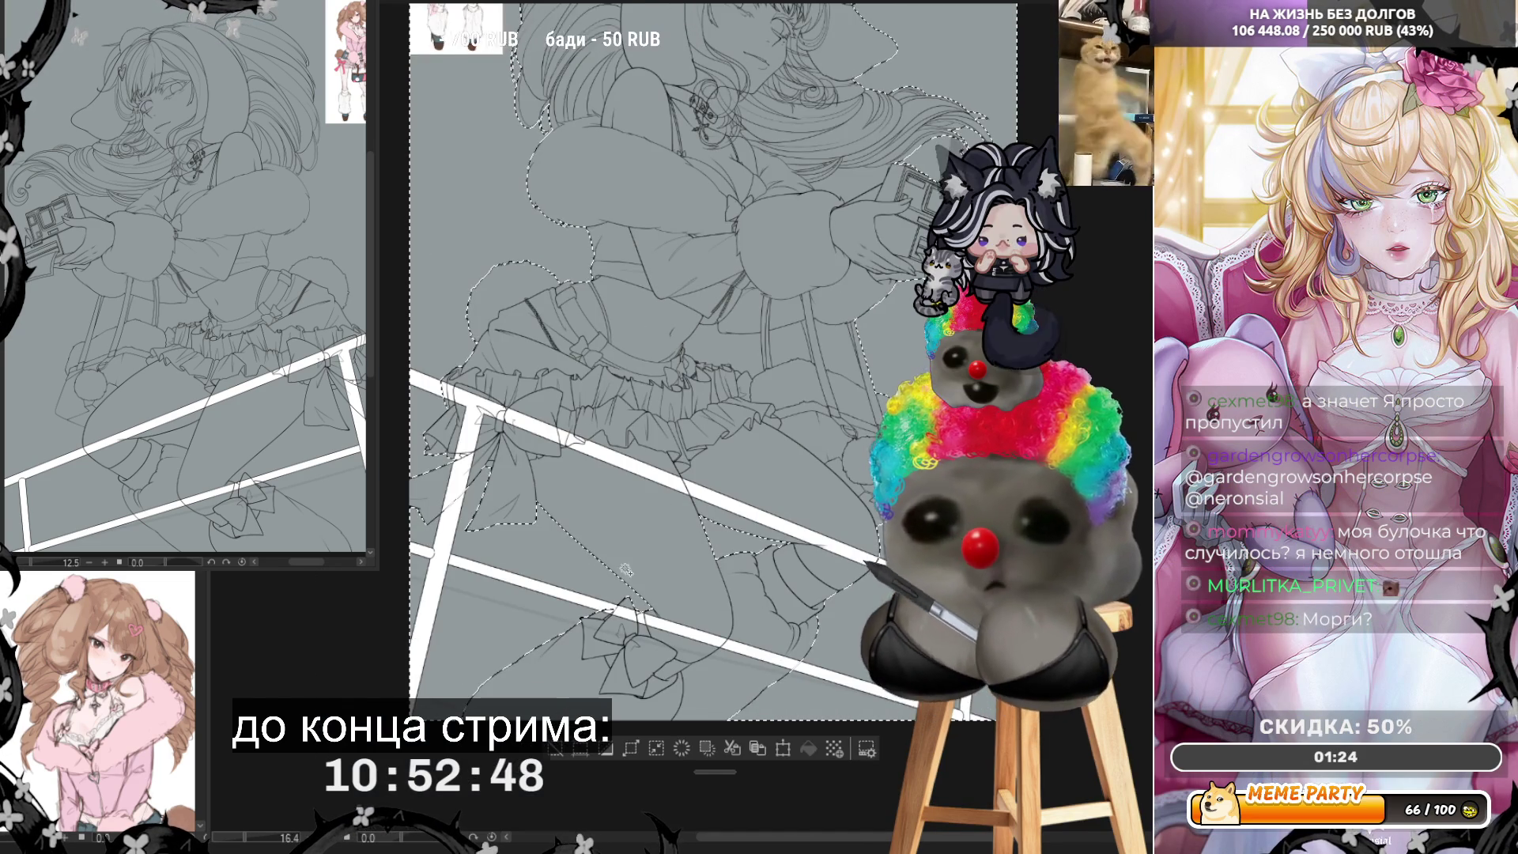
scroll(981, 27, "up", 3)
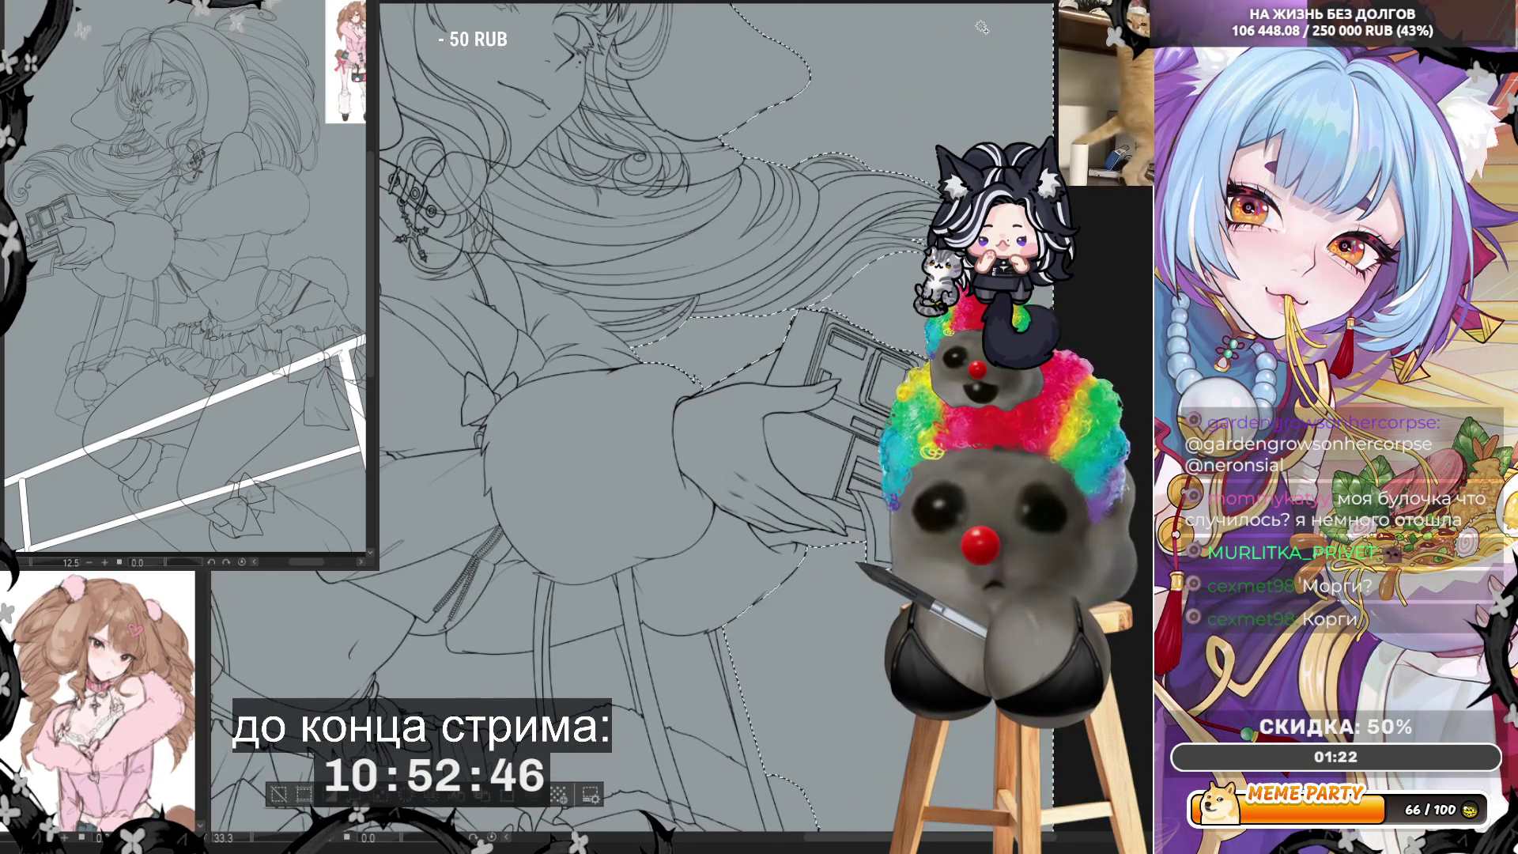
scroll(981, 26, "up", 3)
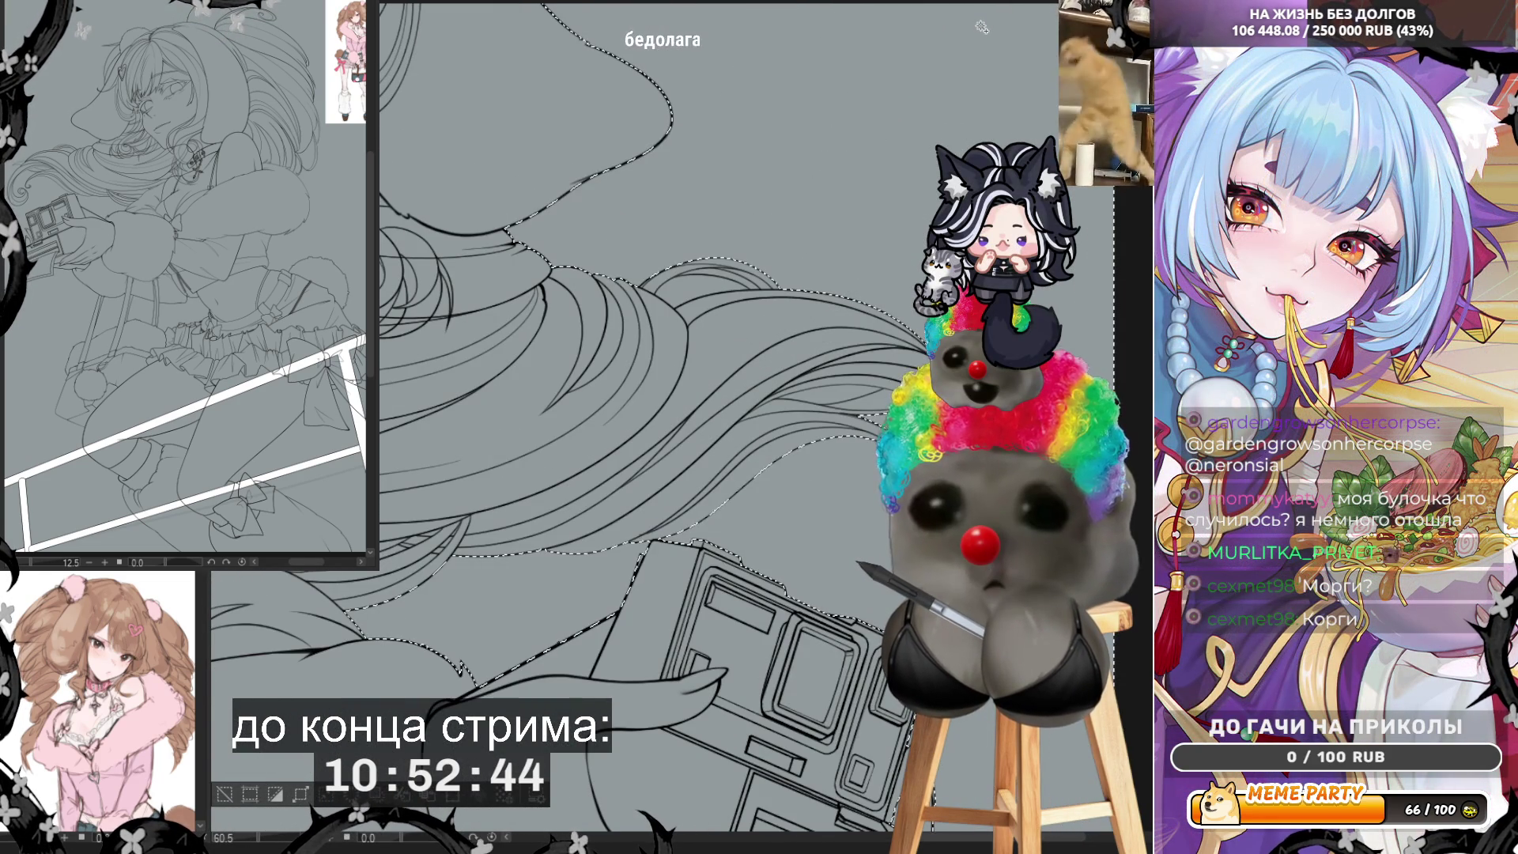
scroll(630, 551, "up", 3)
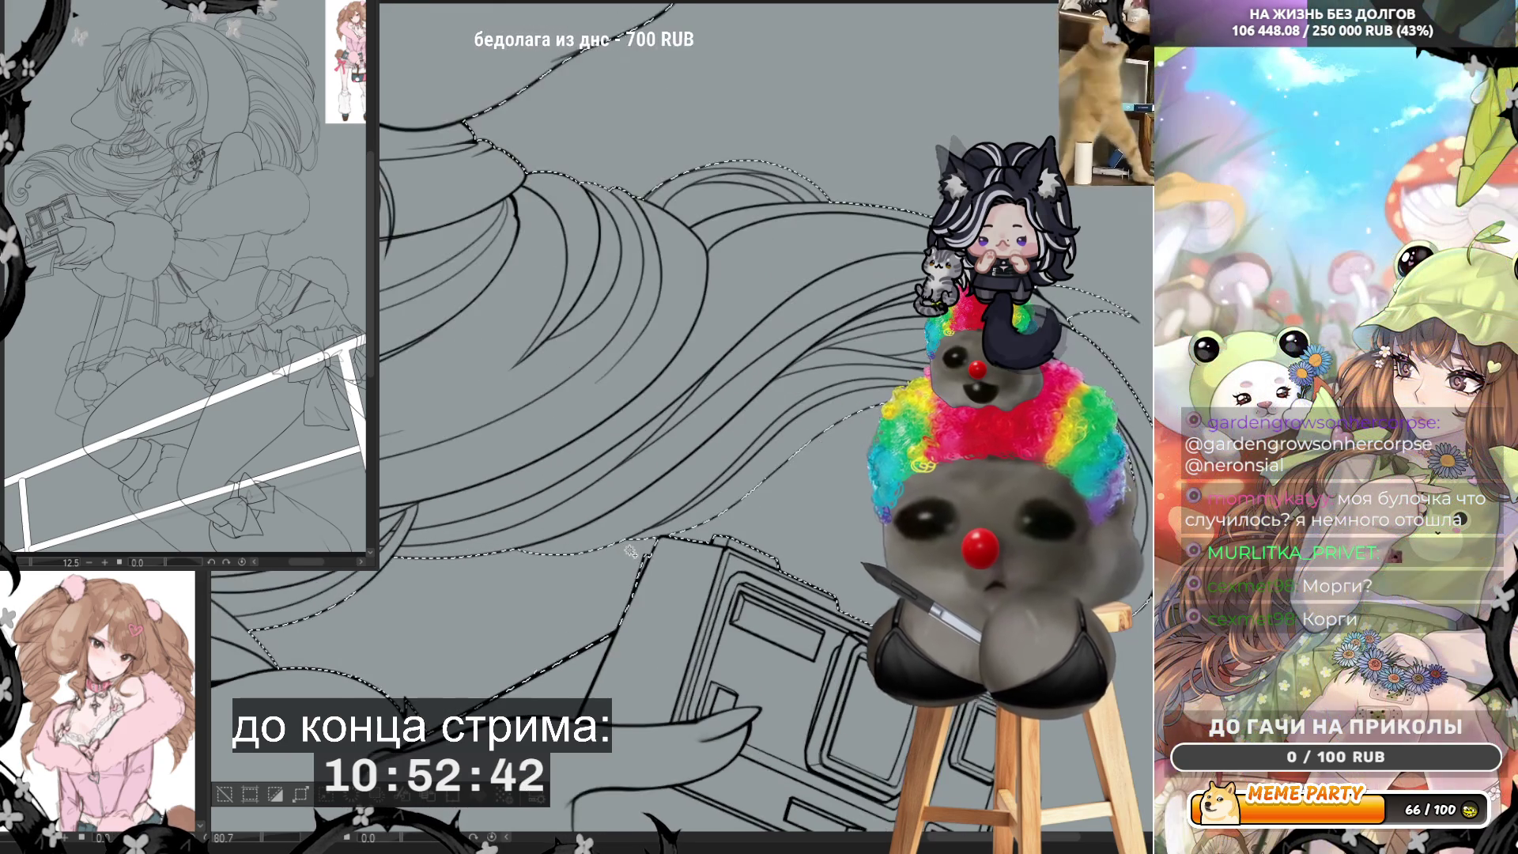
scroll(630, 551, "up", 1)
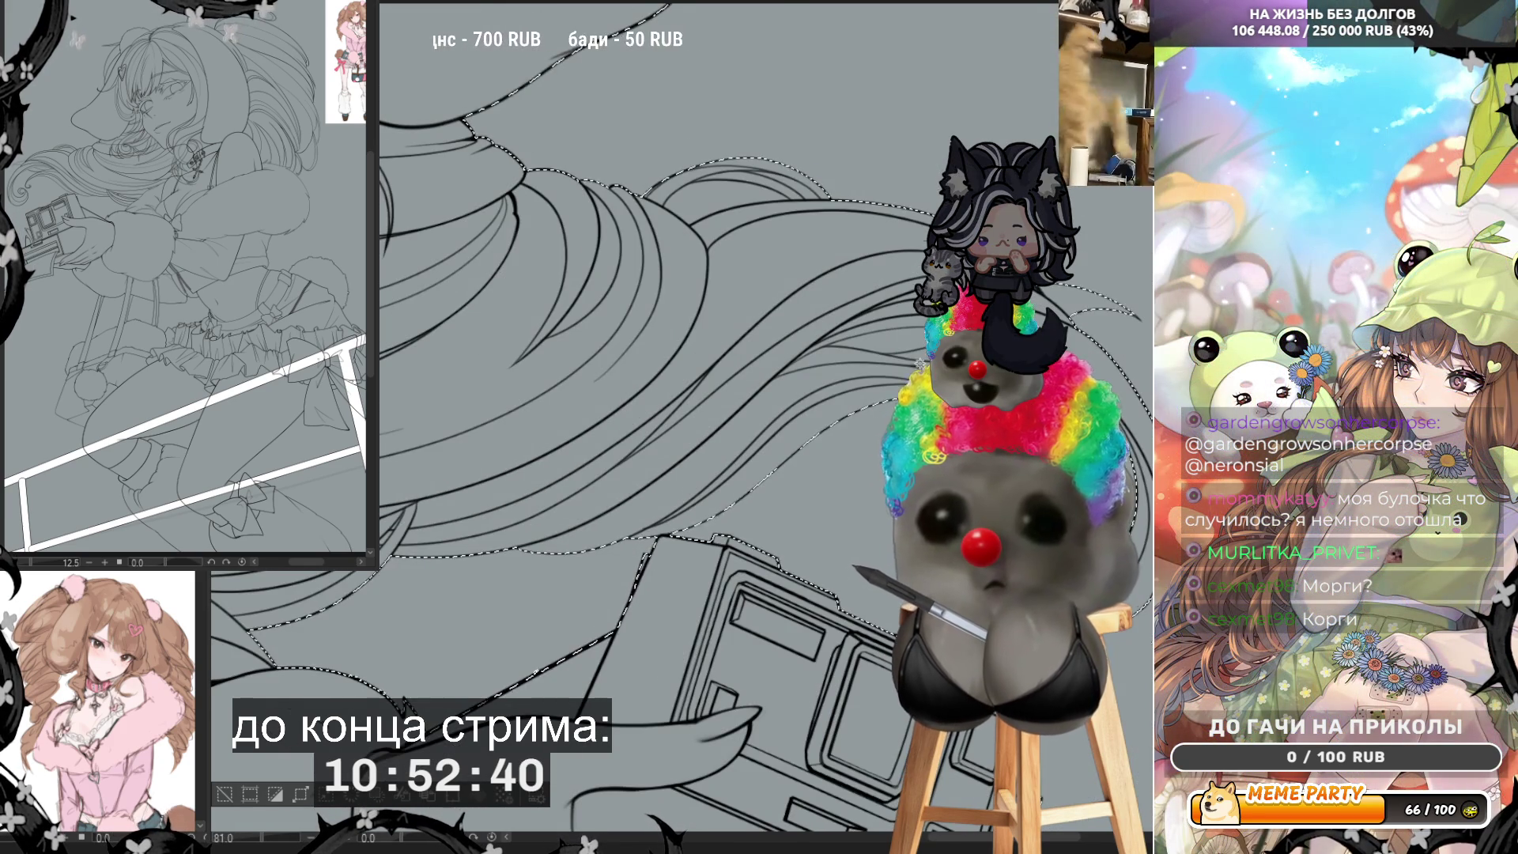
scroll(919, 364, "up", 1)
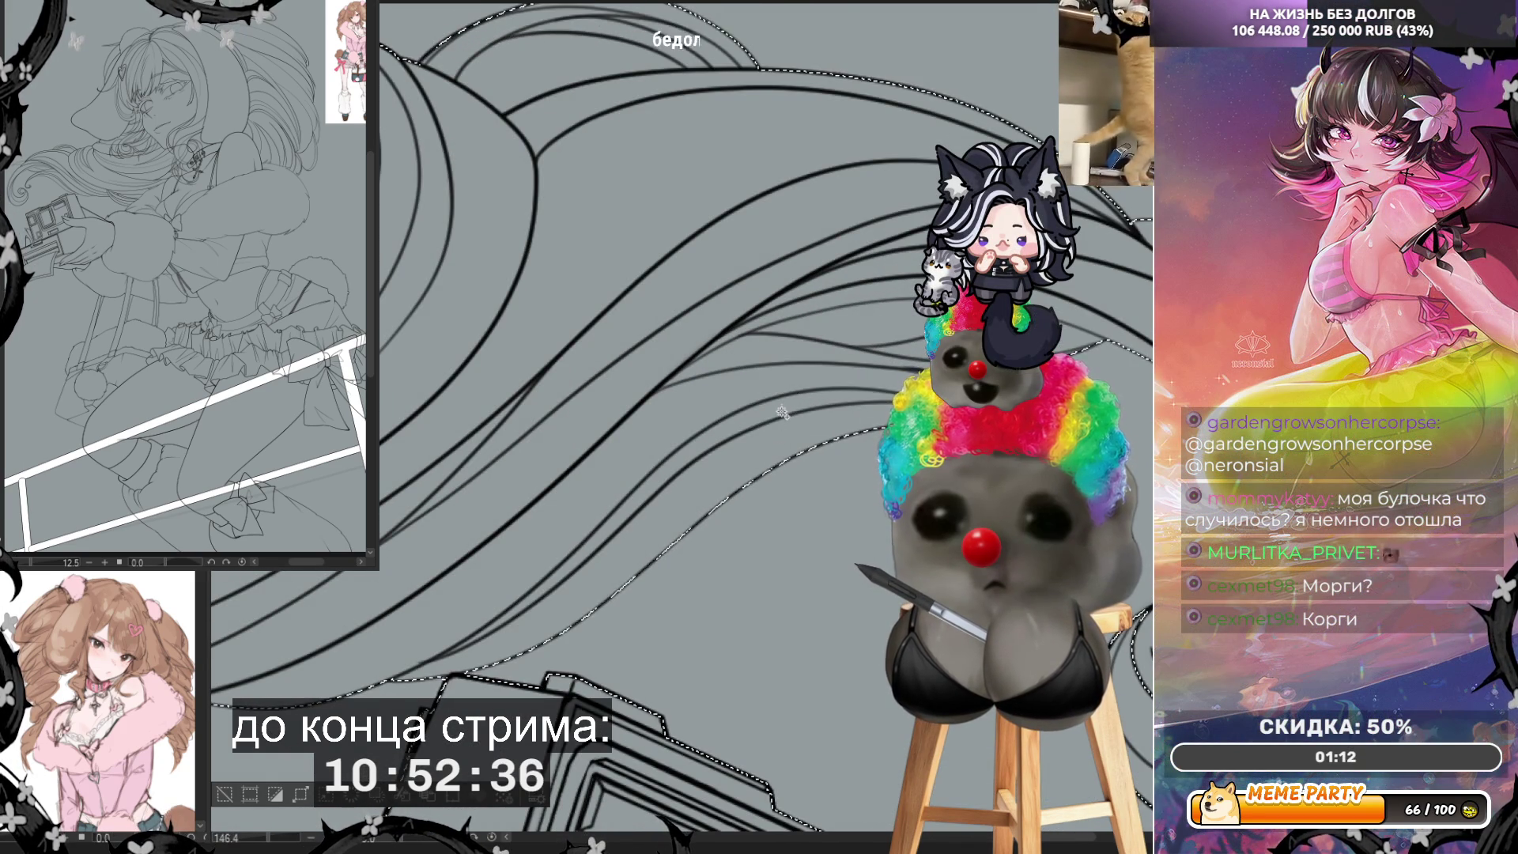
scroll(781, 411, "down", 1)
scroll(782, 410, "down", 1)
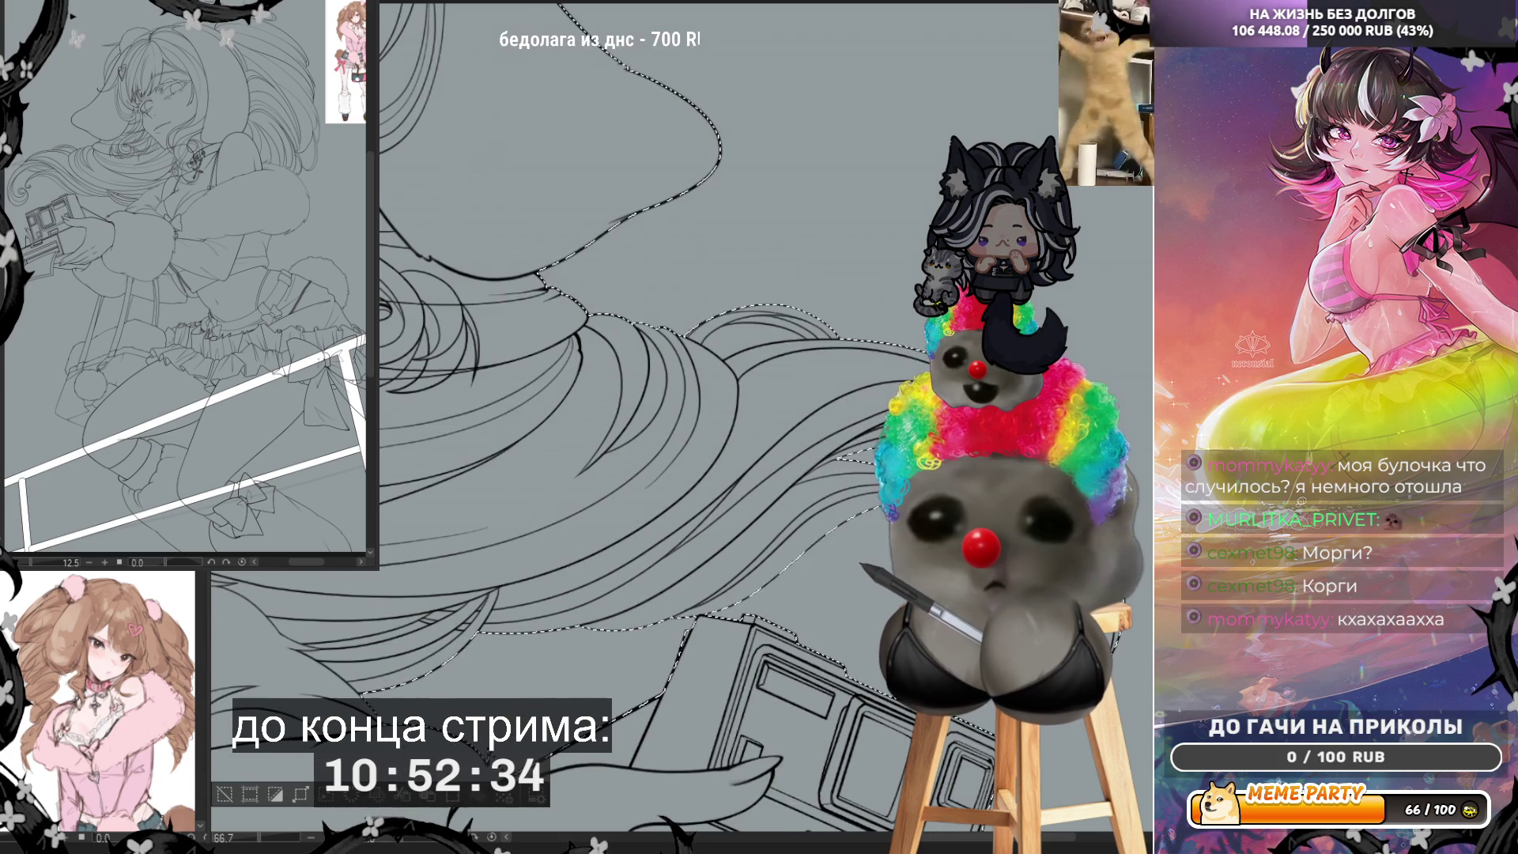
scroll(822, 310, "up", 1)
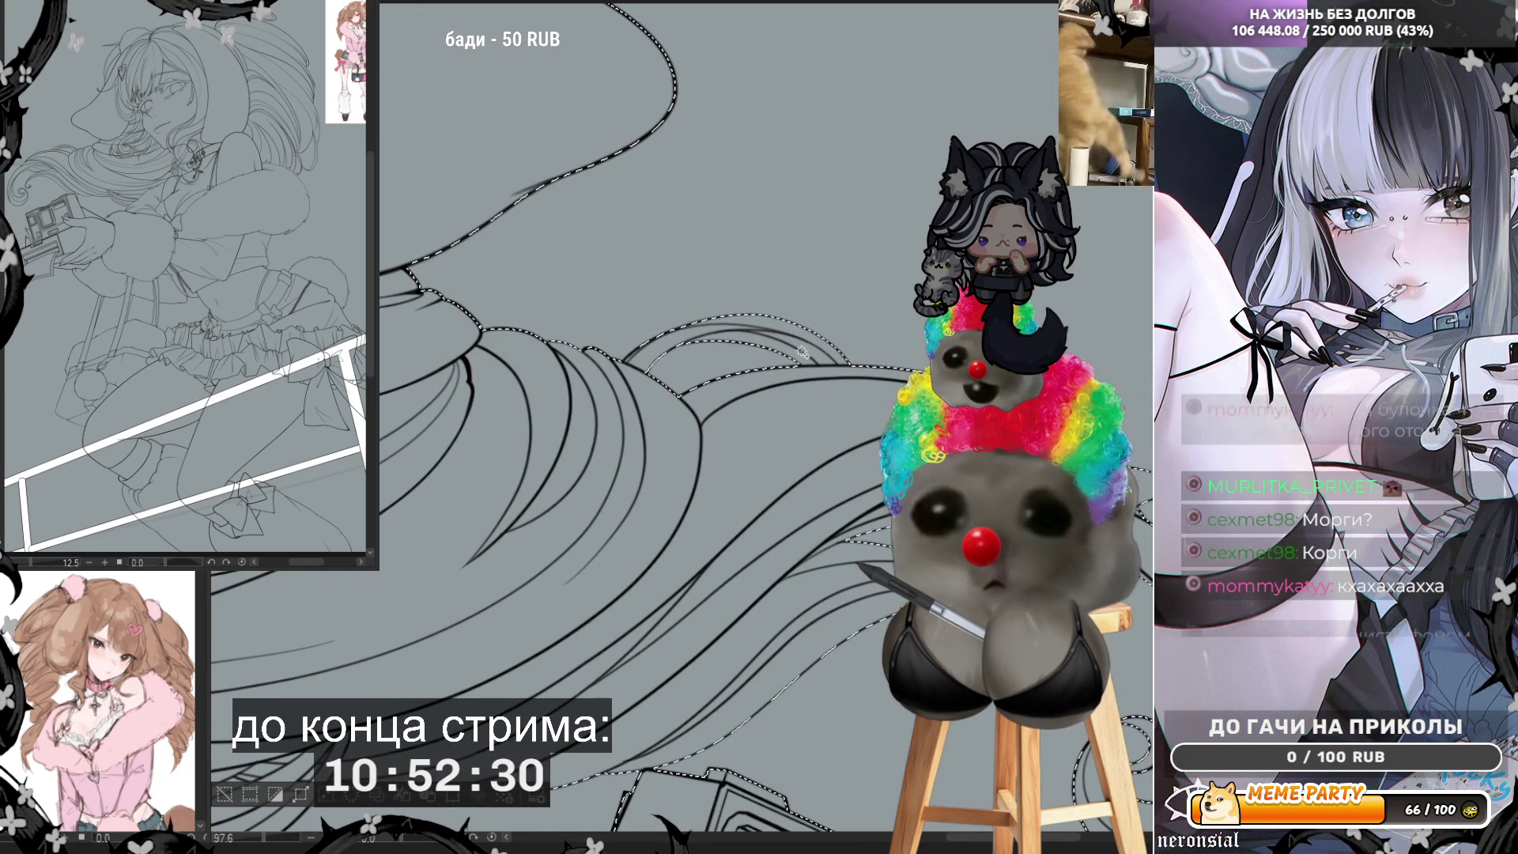
scroll(679, 395, "down", 1)
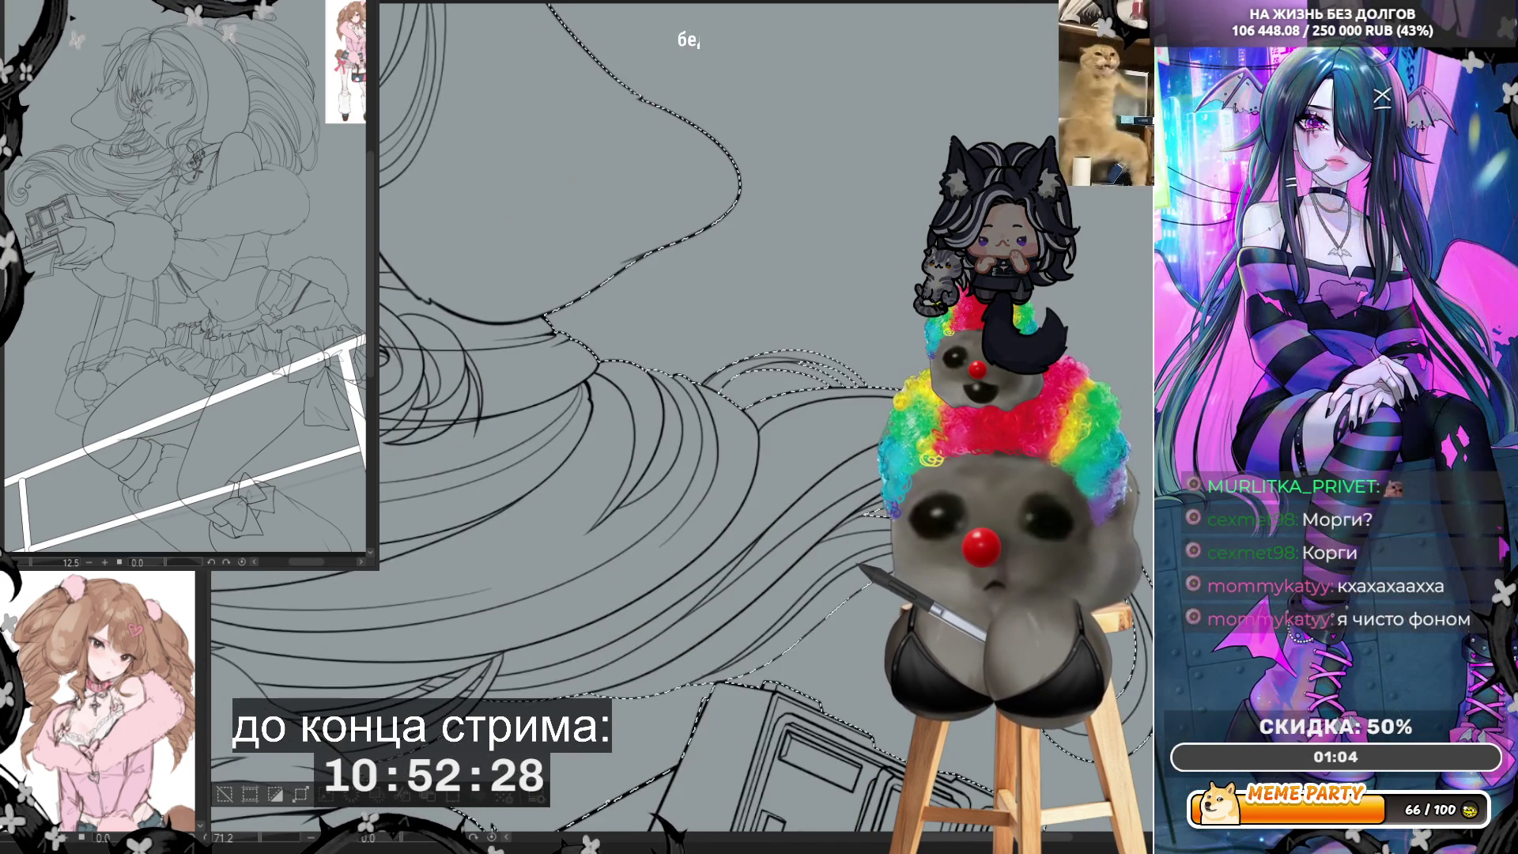
scroll(680, 395, "up", 1)
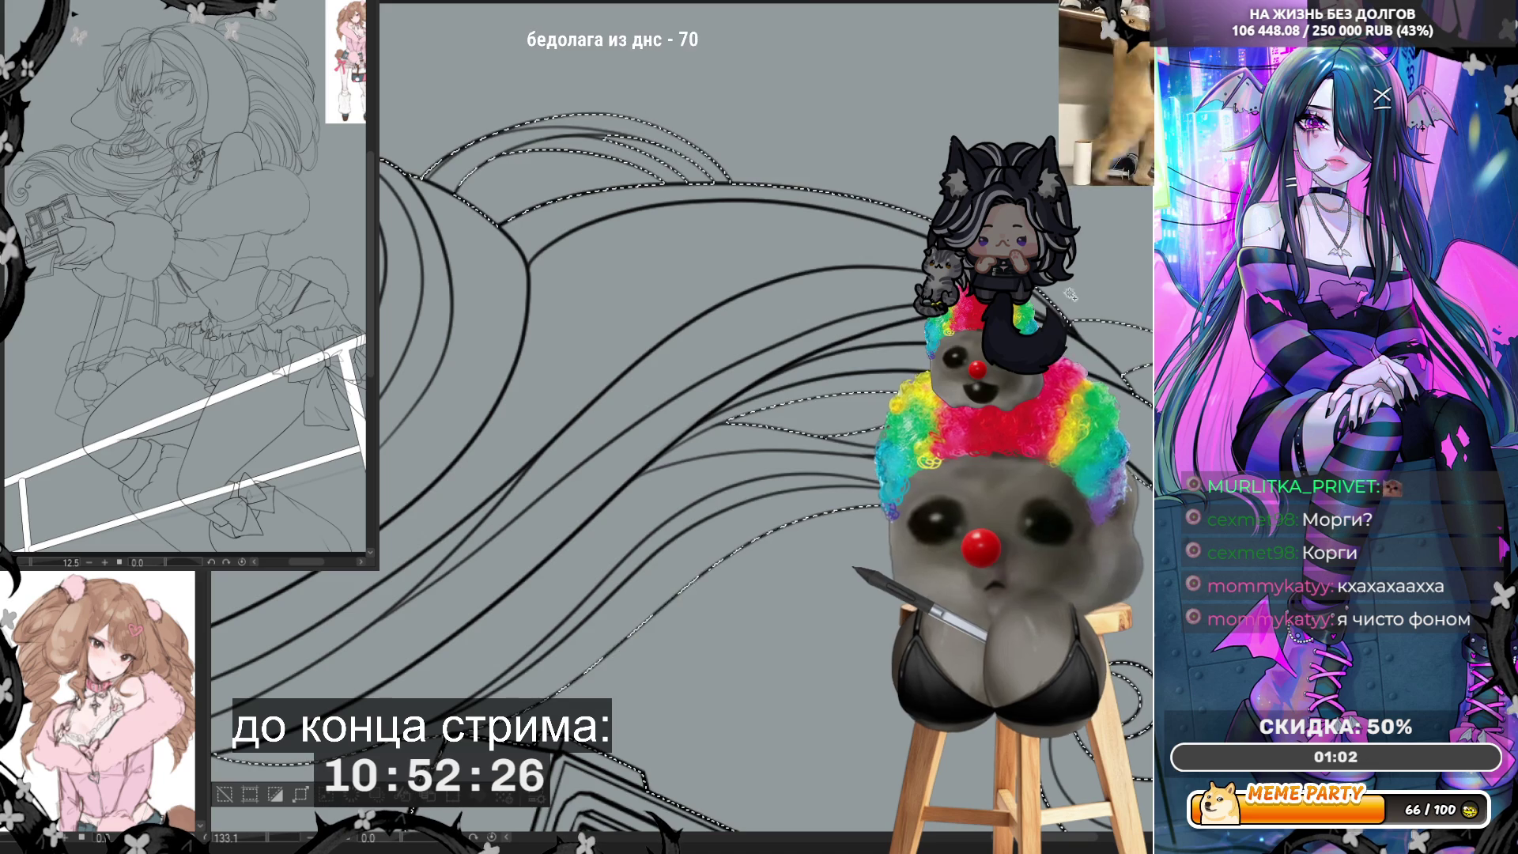
scroll(830, 448, "down", 2)
scroll(838, 632, "down", 1)
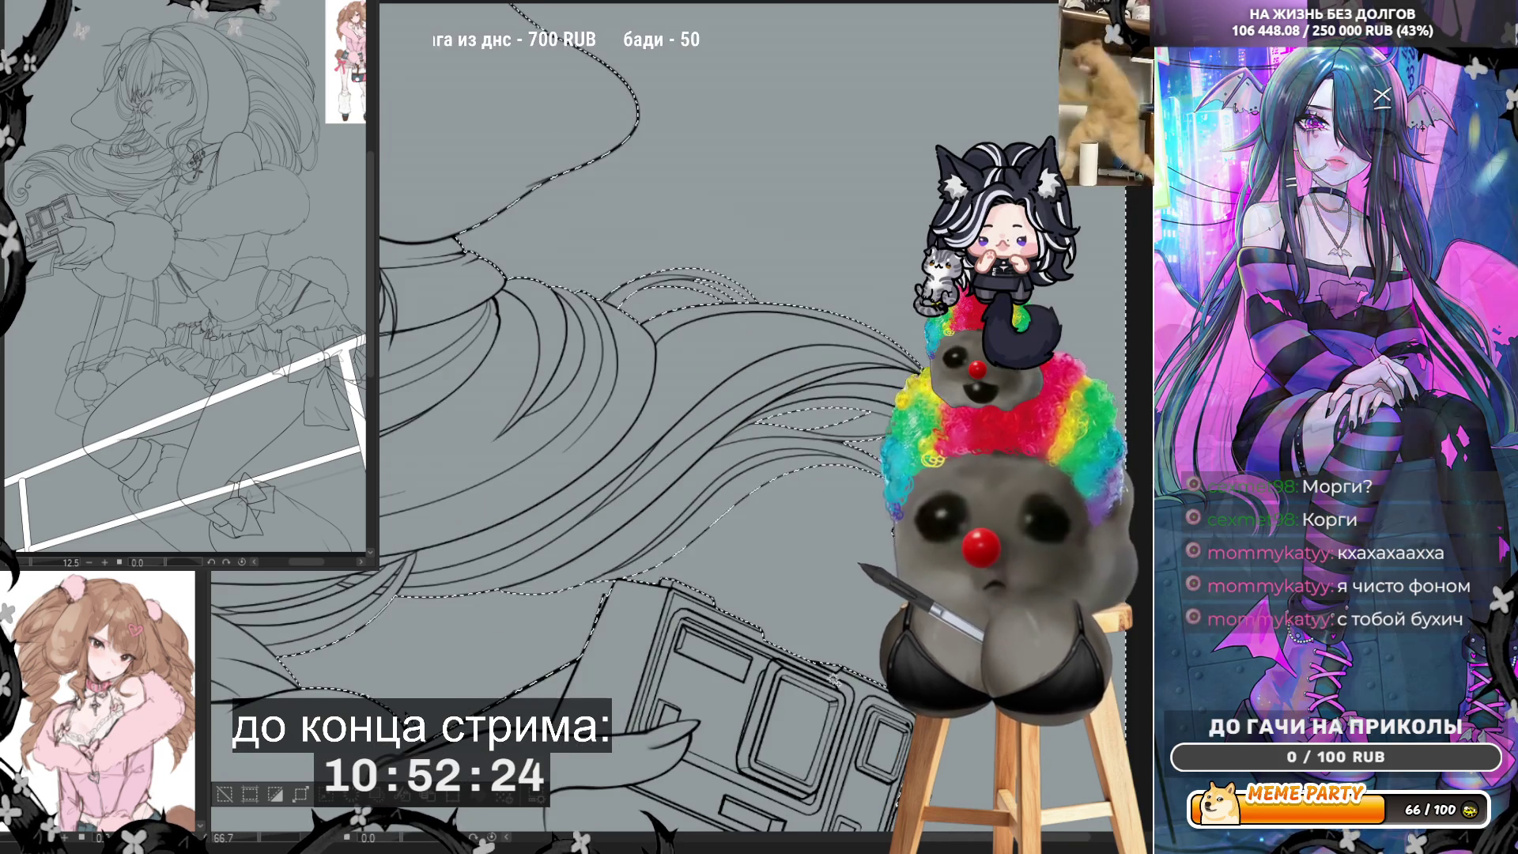
scroll(840, 685, "down", 1)
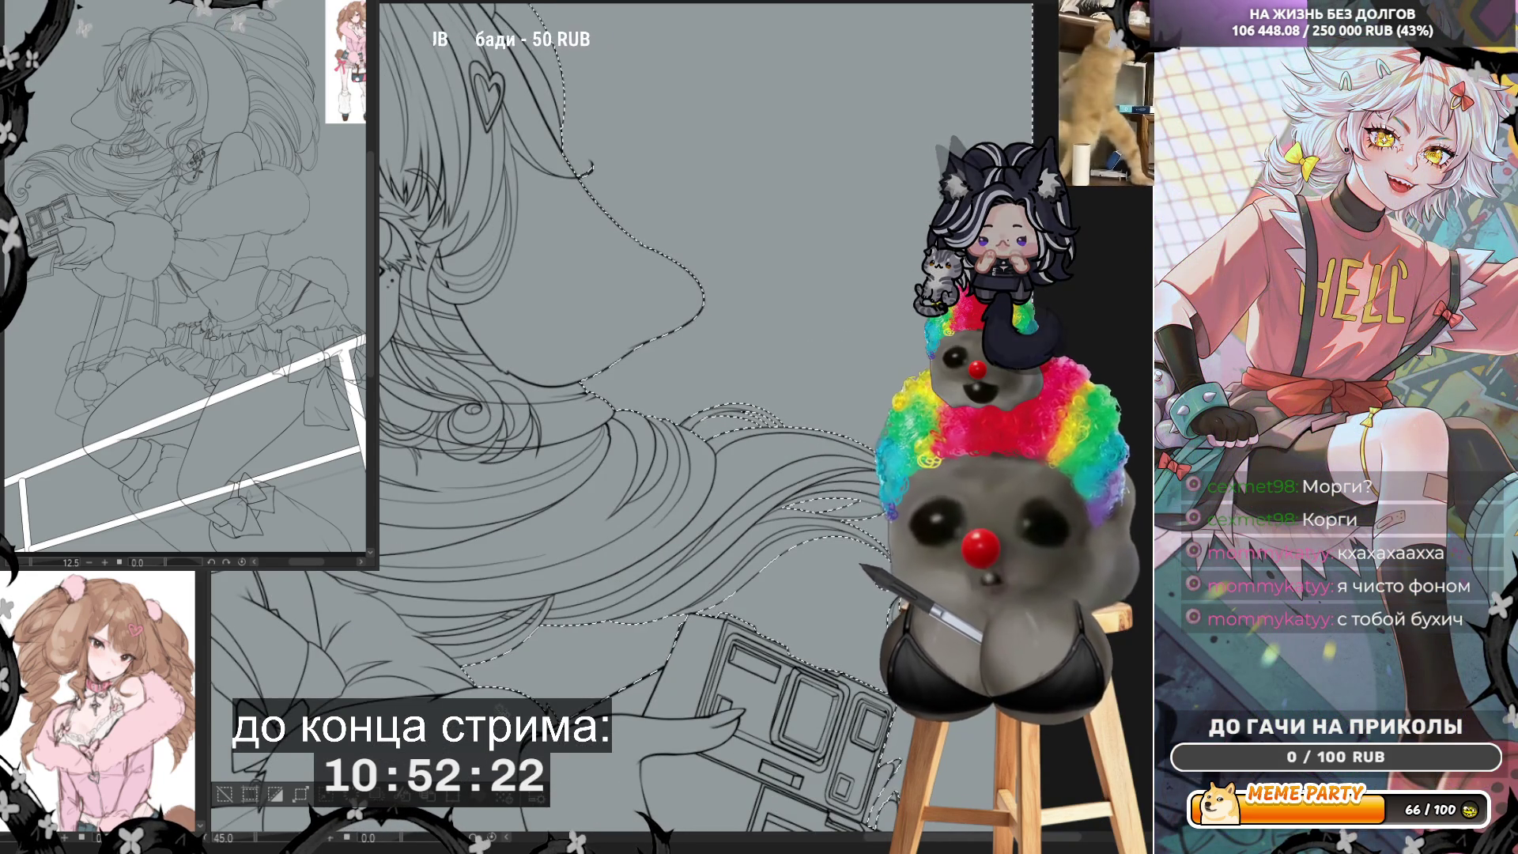
scroll(486, 660, "up", 2)
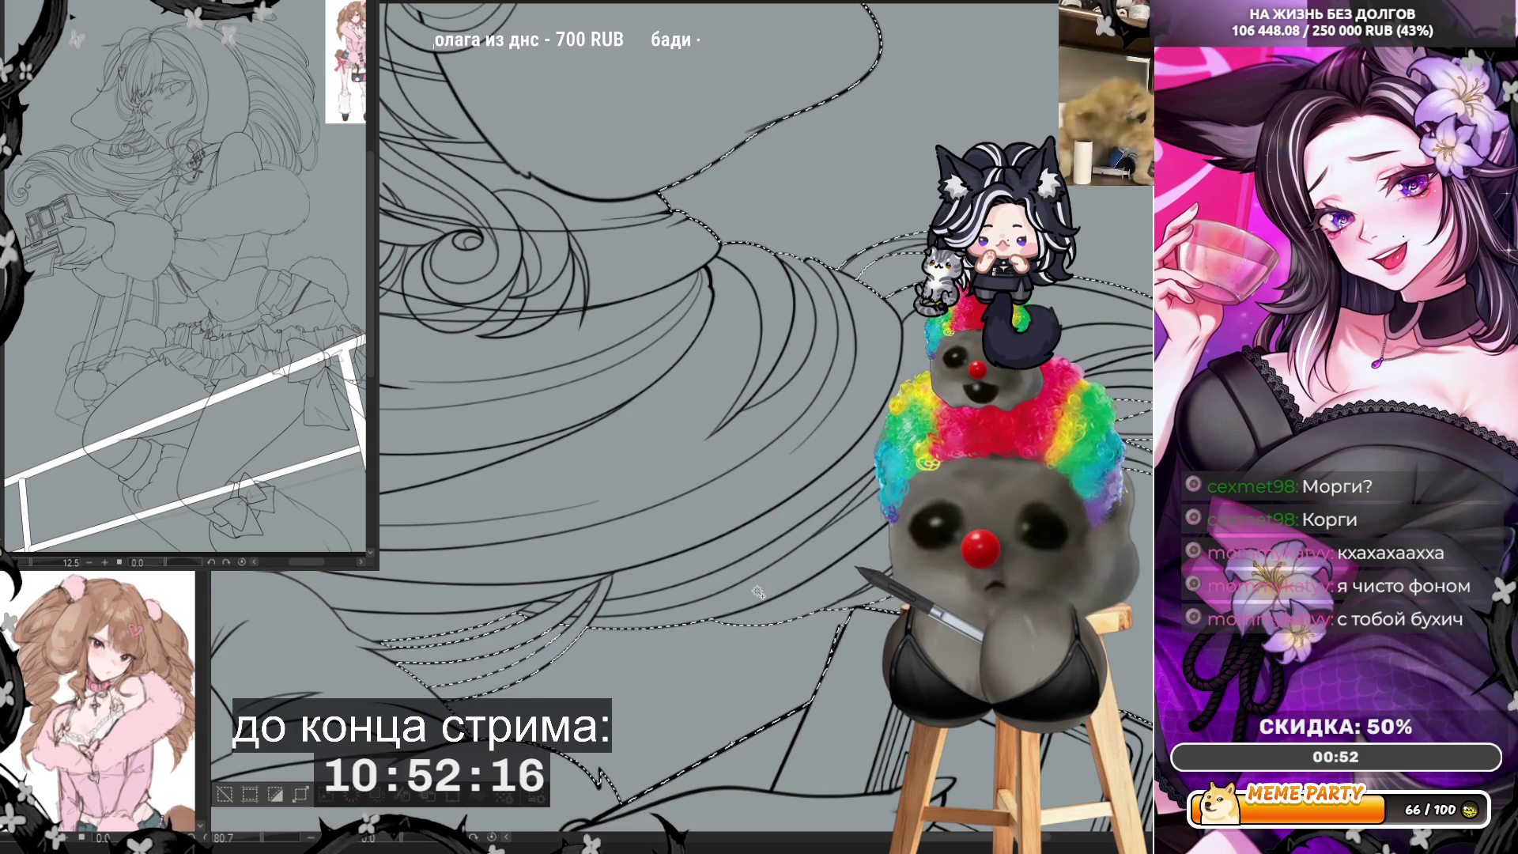
scroll(757, 591, "down", 3)
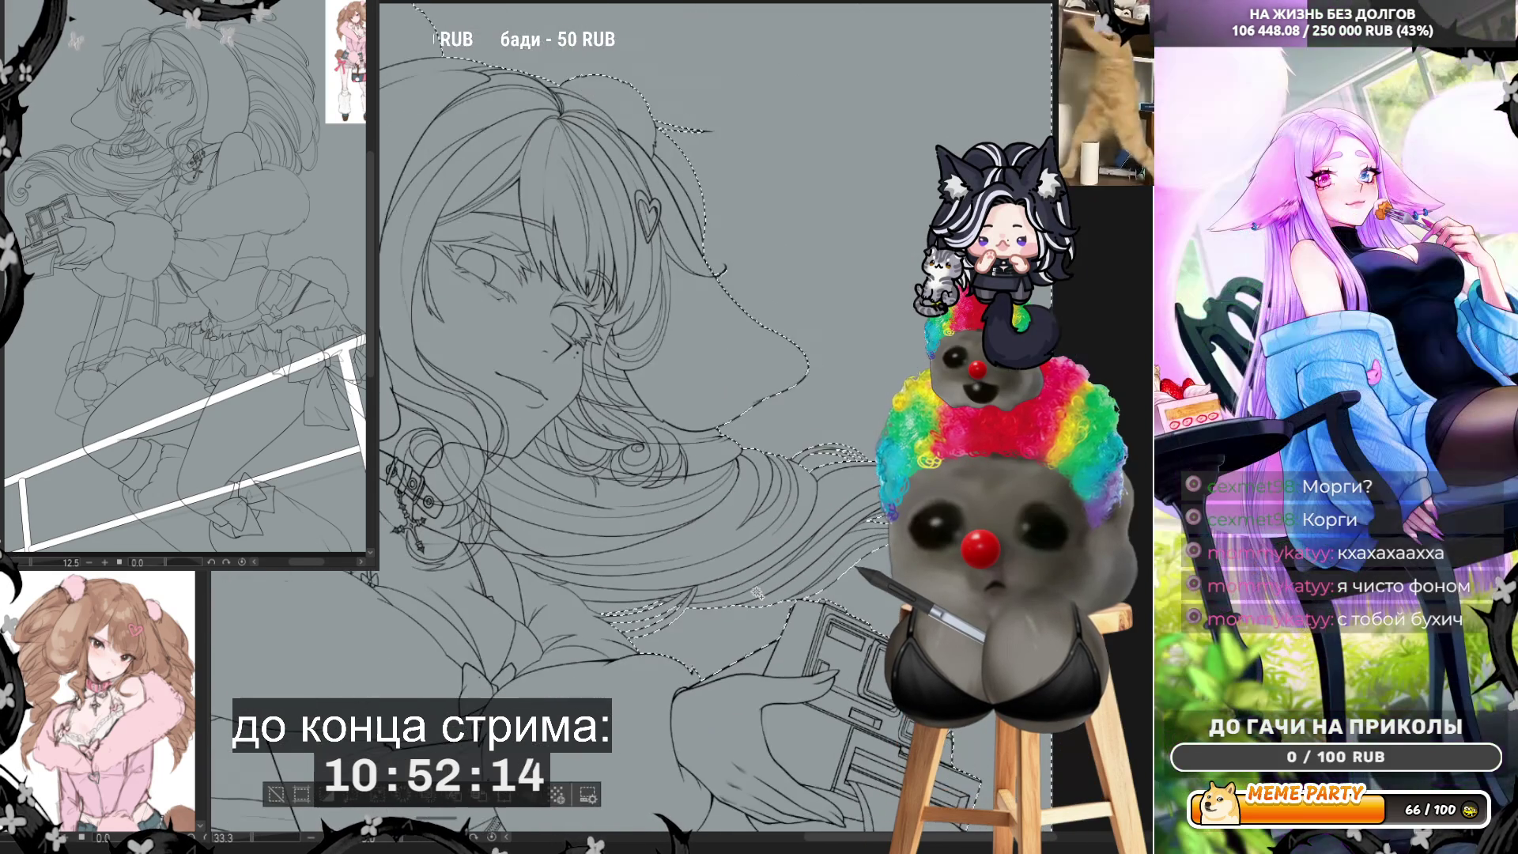
scroll(757, 592, "down", 2)
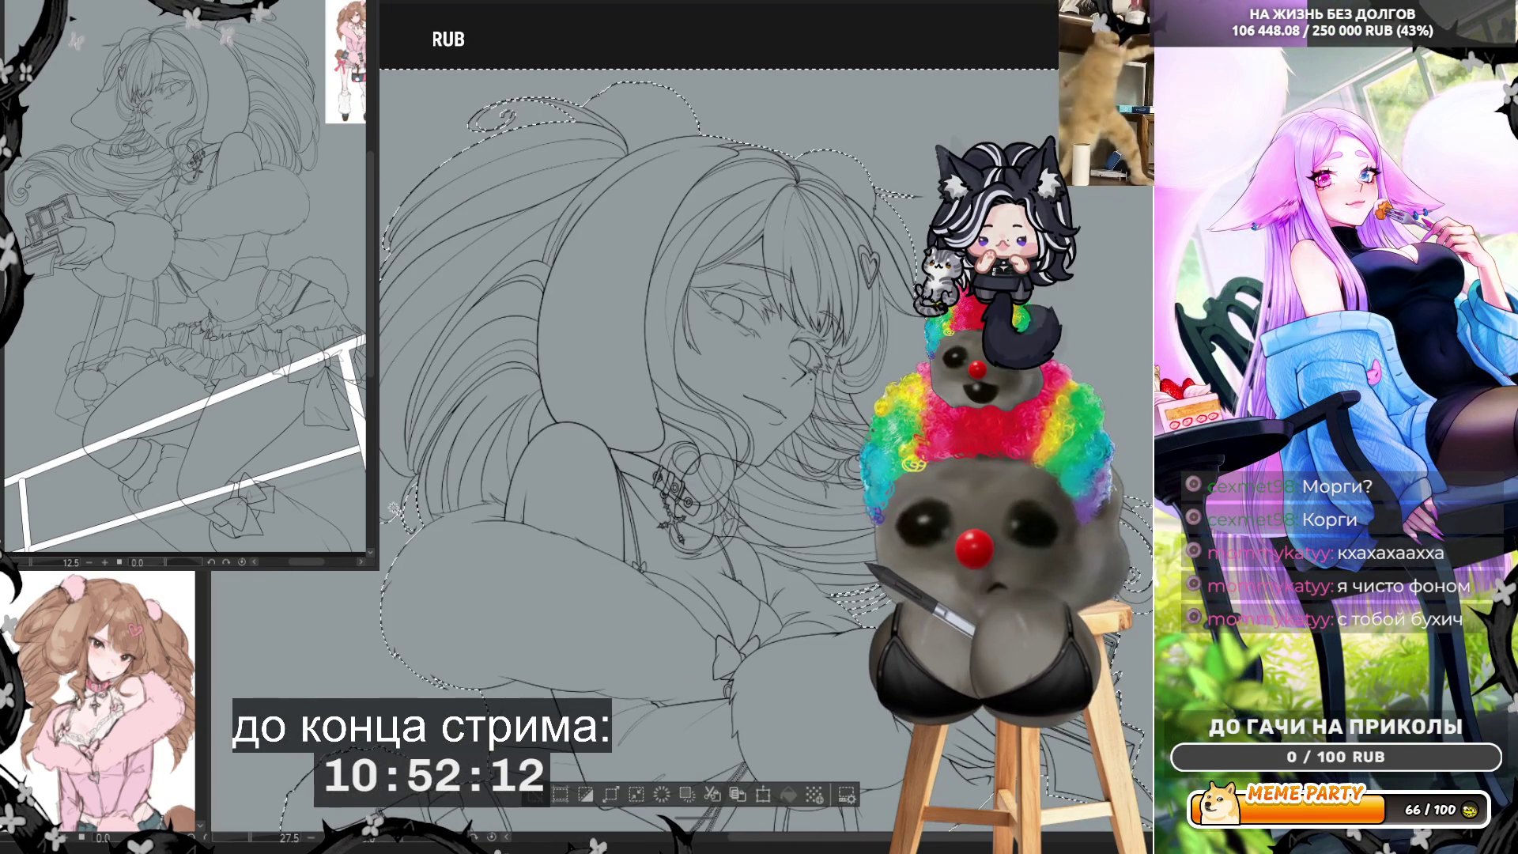
scroll(396, 475, "up", 4)
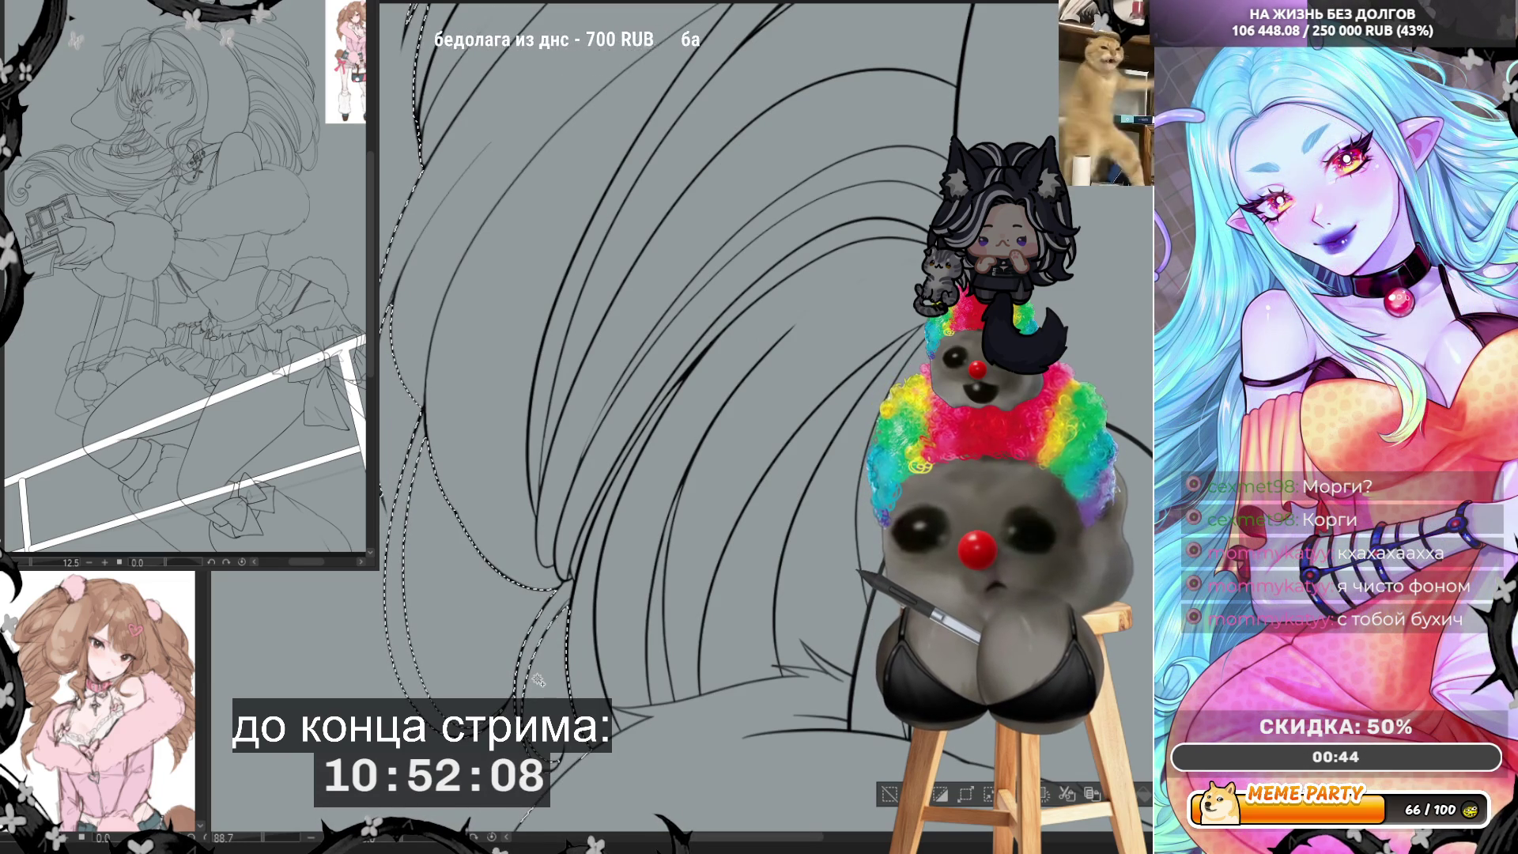
Step: Zoom into the hair and drag the selection outline along one hair strand's edge
scroll(615, 780, "down", 3)
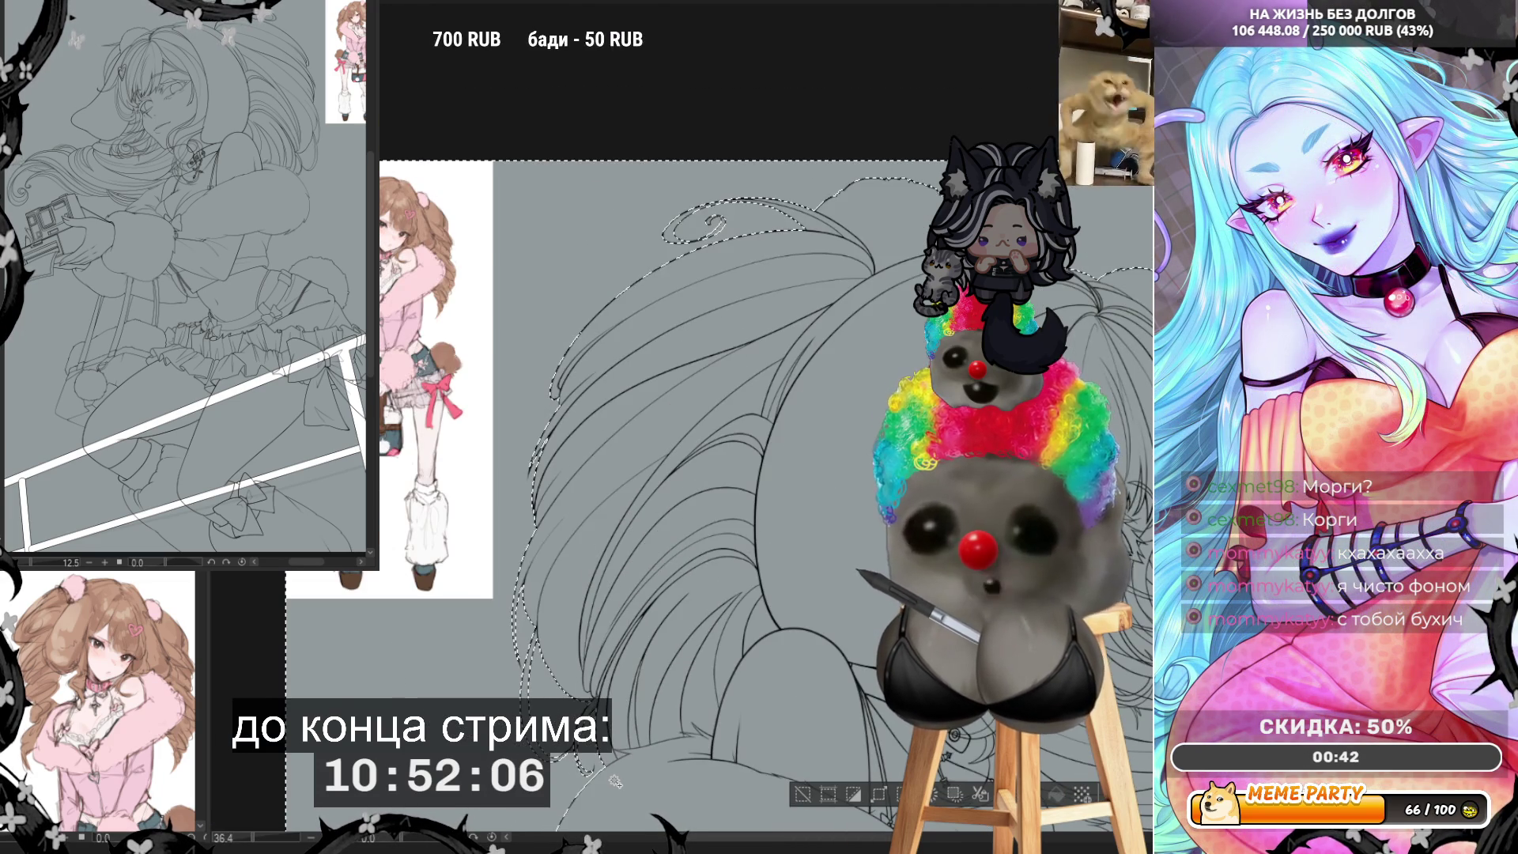
scroll(517, 654, "up", 2)
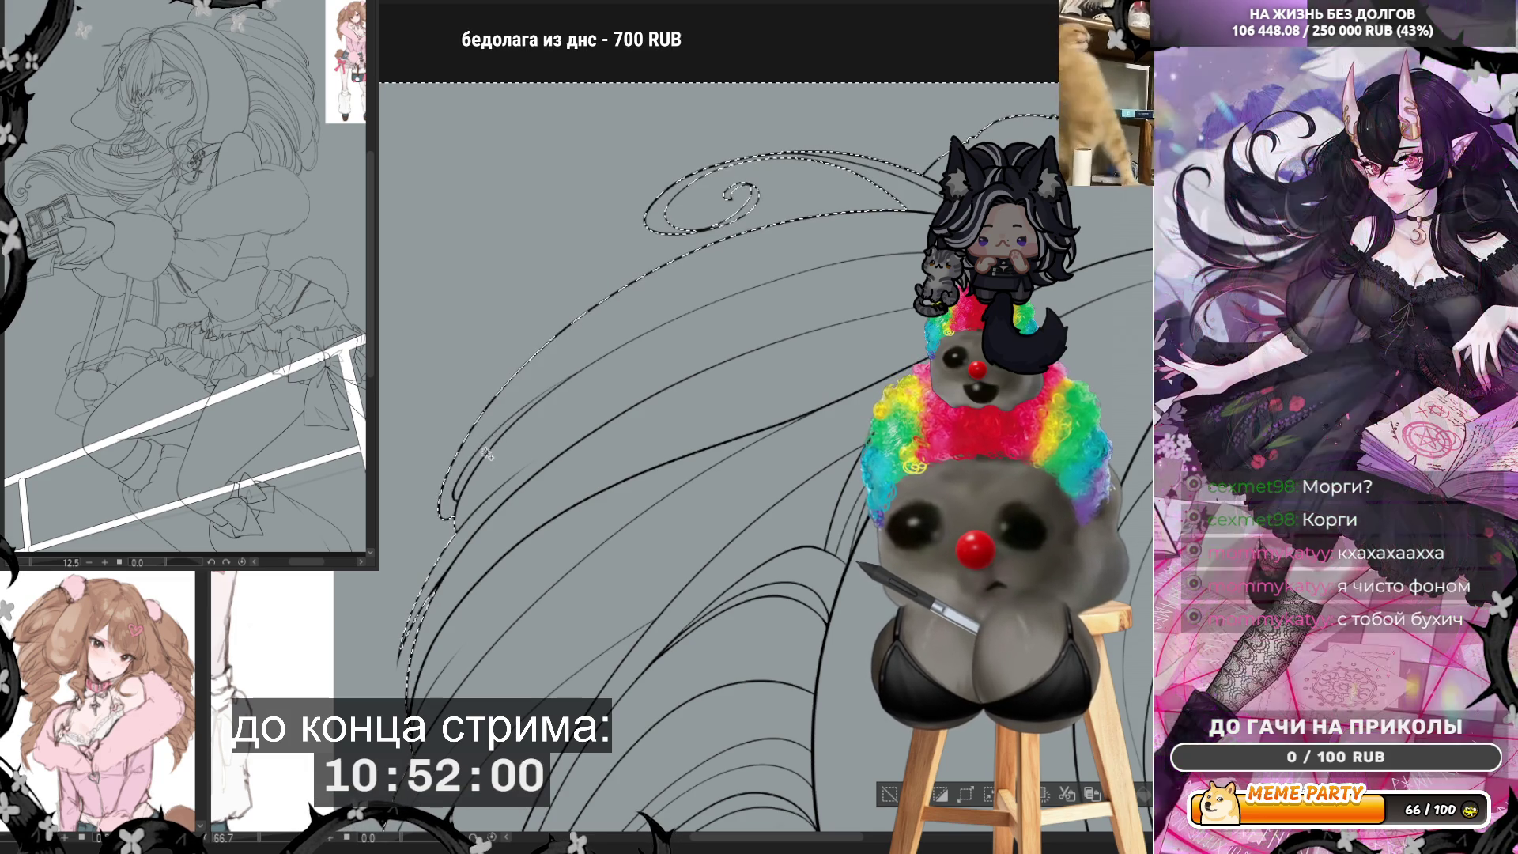
scroll(453, 185, "down", 2)
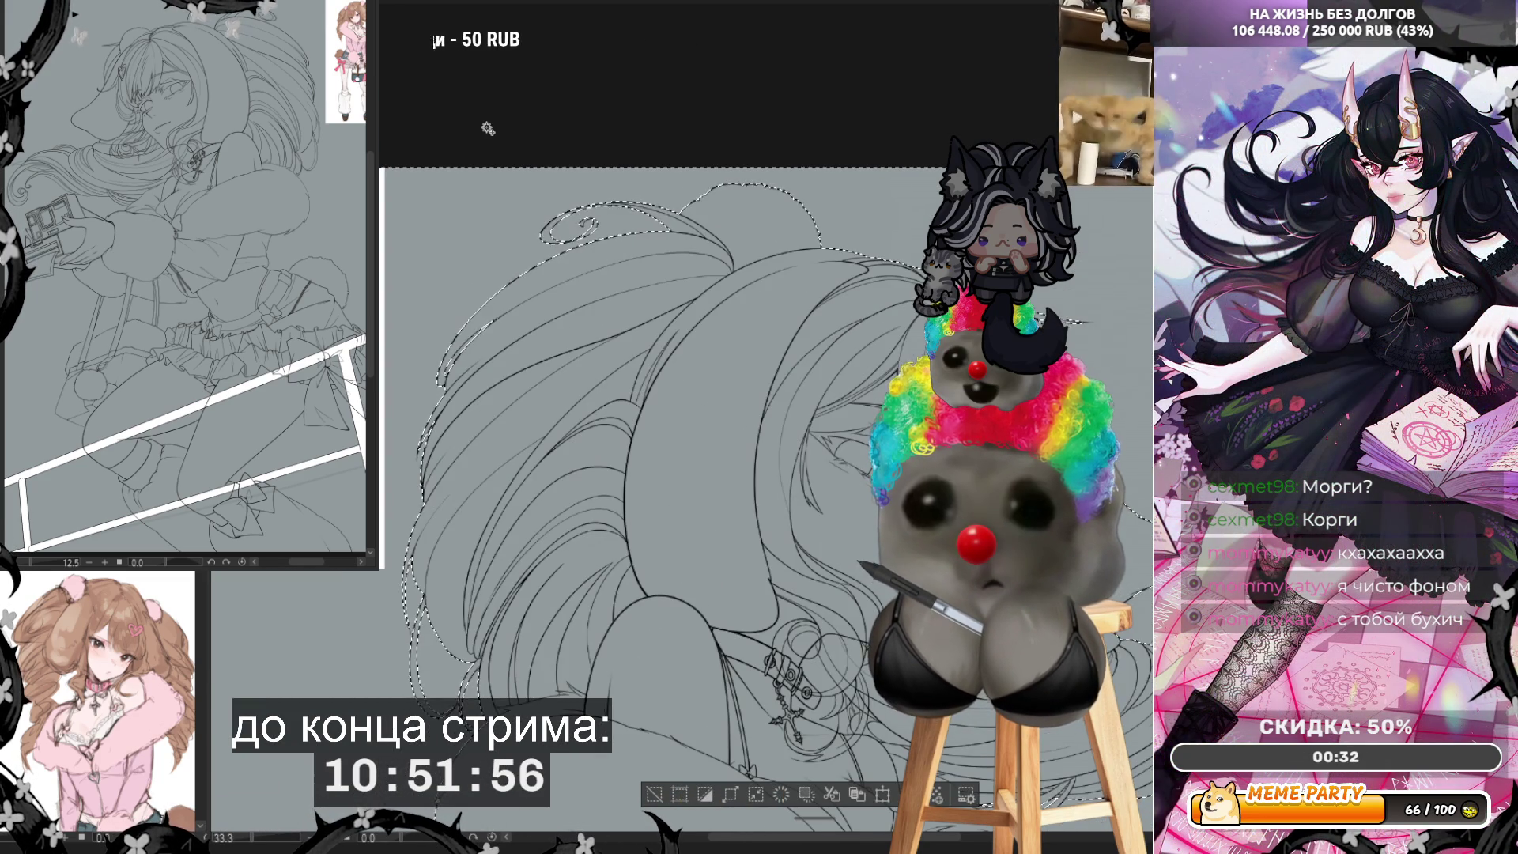
scroll(487, 128, "down", 1)
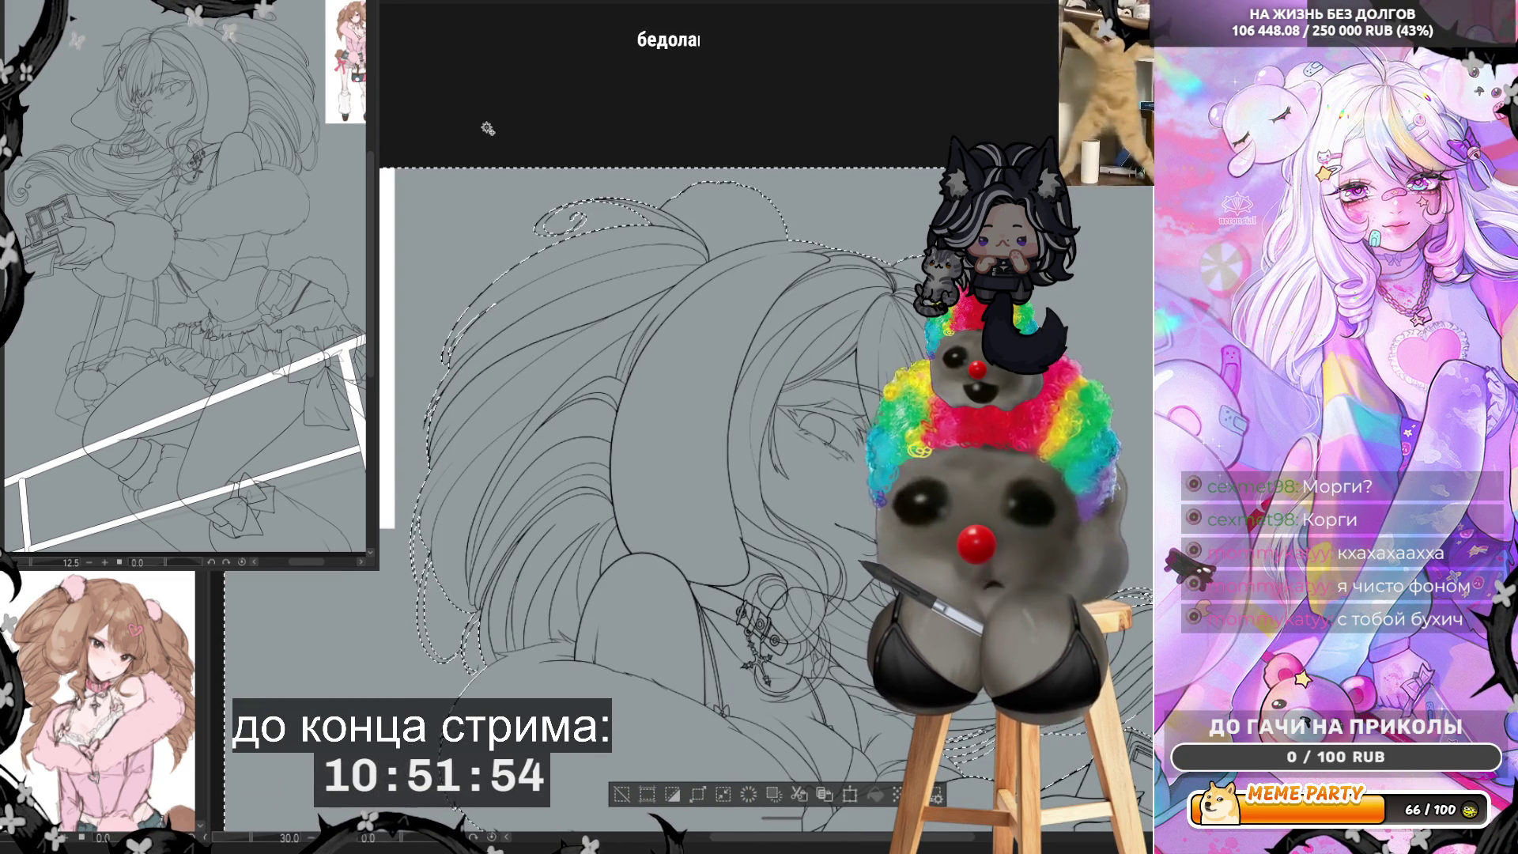
scroll(637, 460, "up", 4)
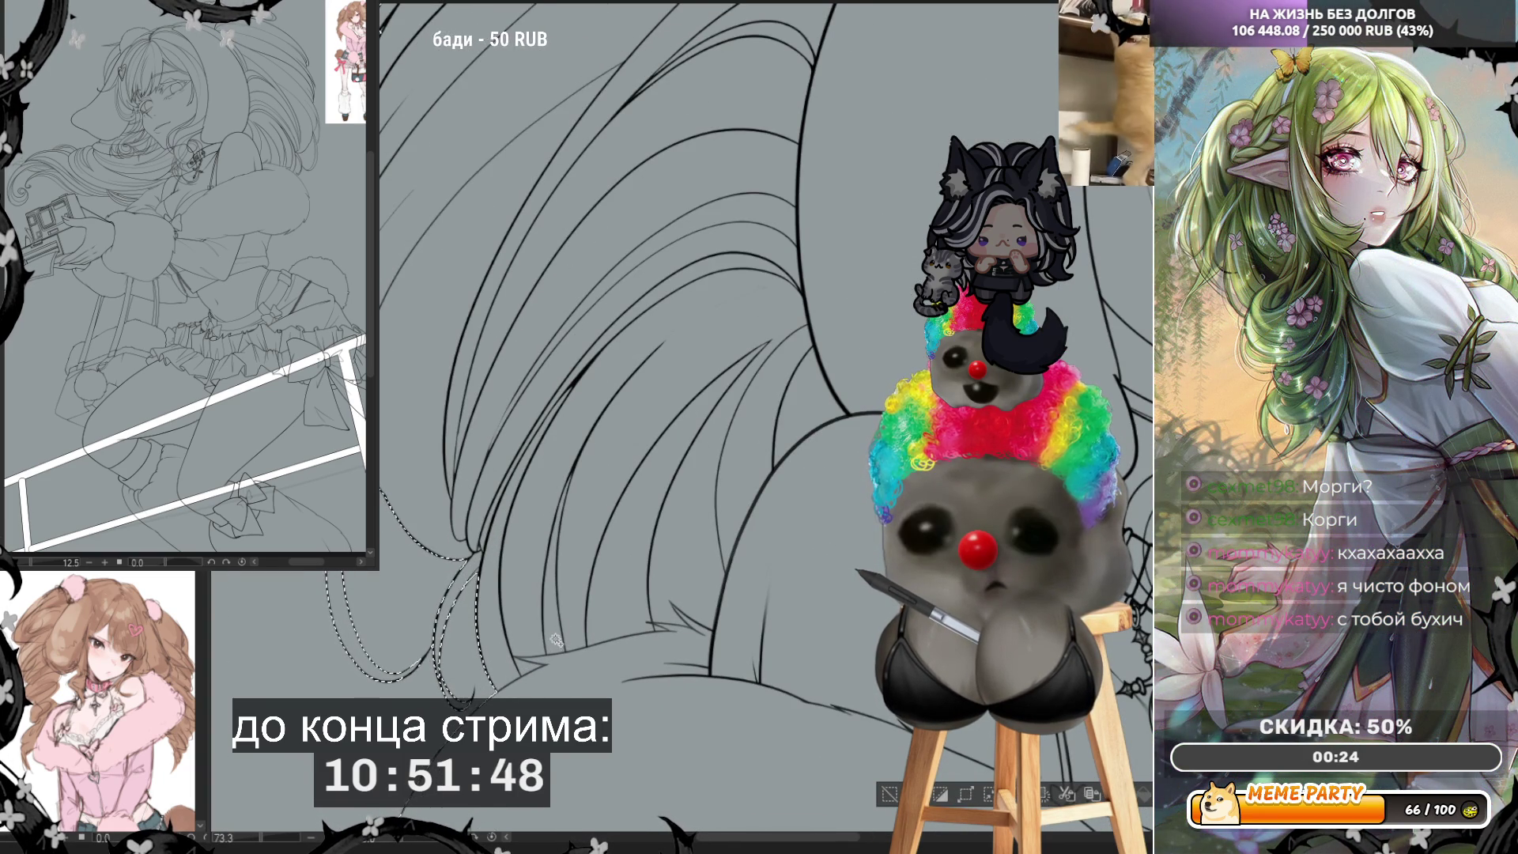
scroll(557, 642, "up", 3)
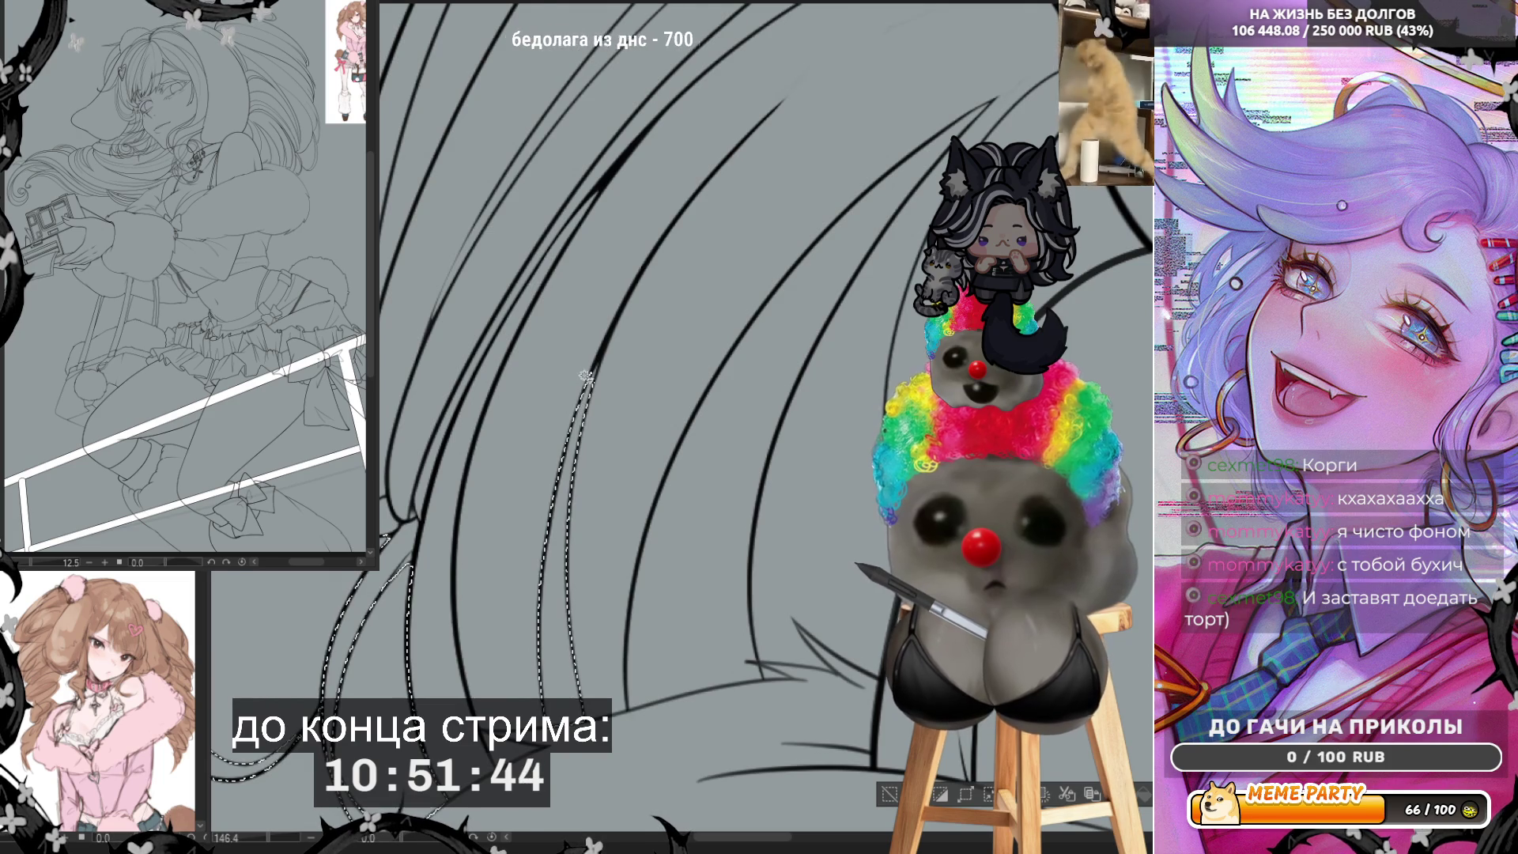
scroll(589, 399, "up", 4)
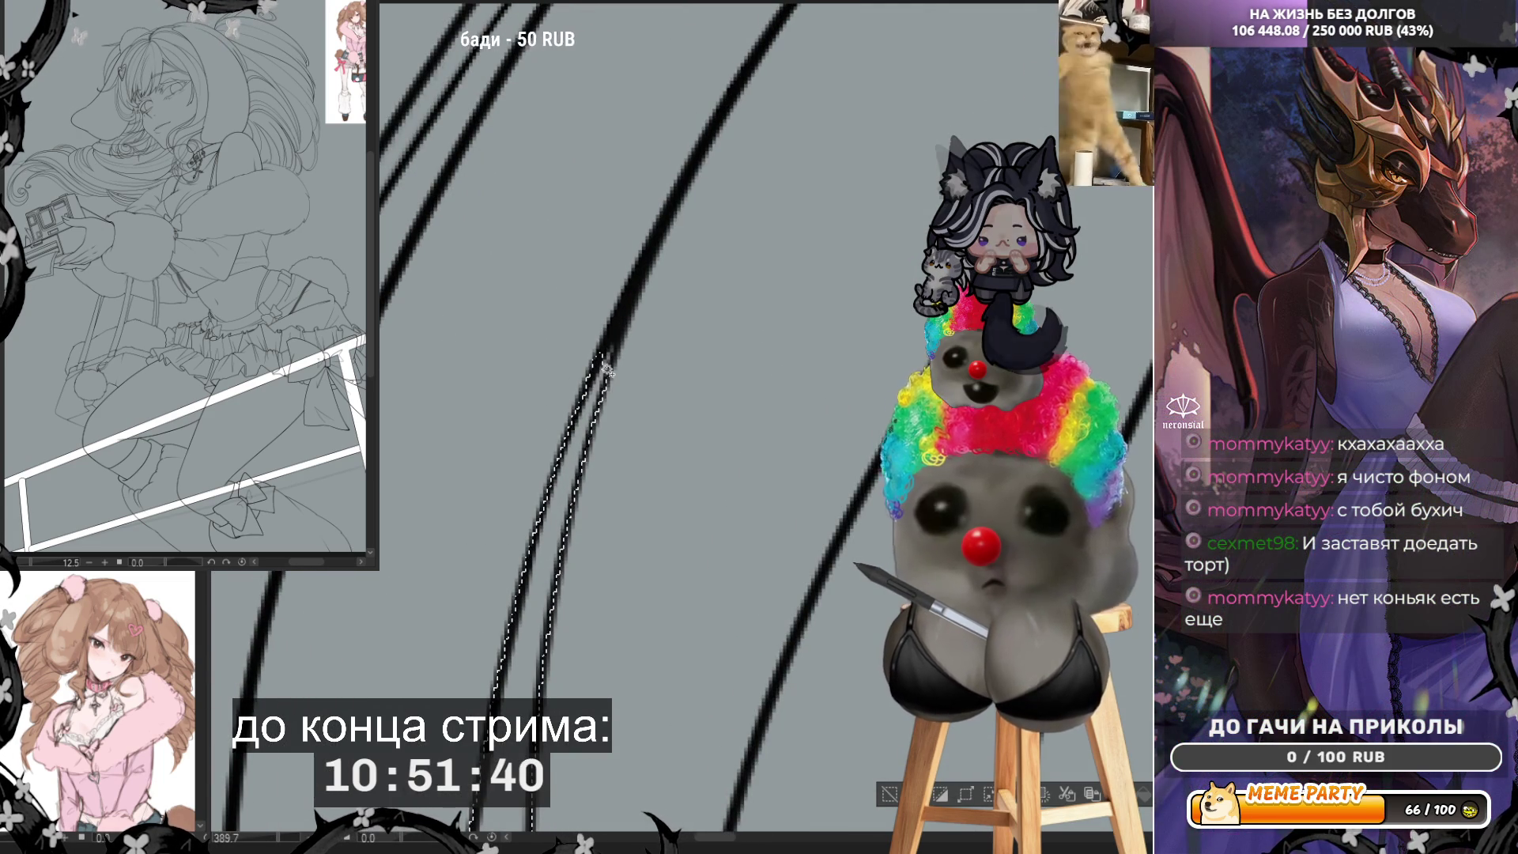
scroll(604, 370, "up", 2)
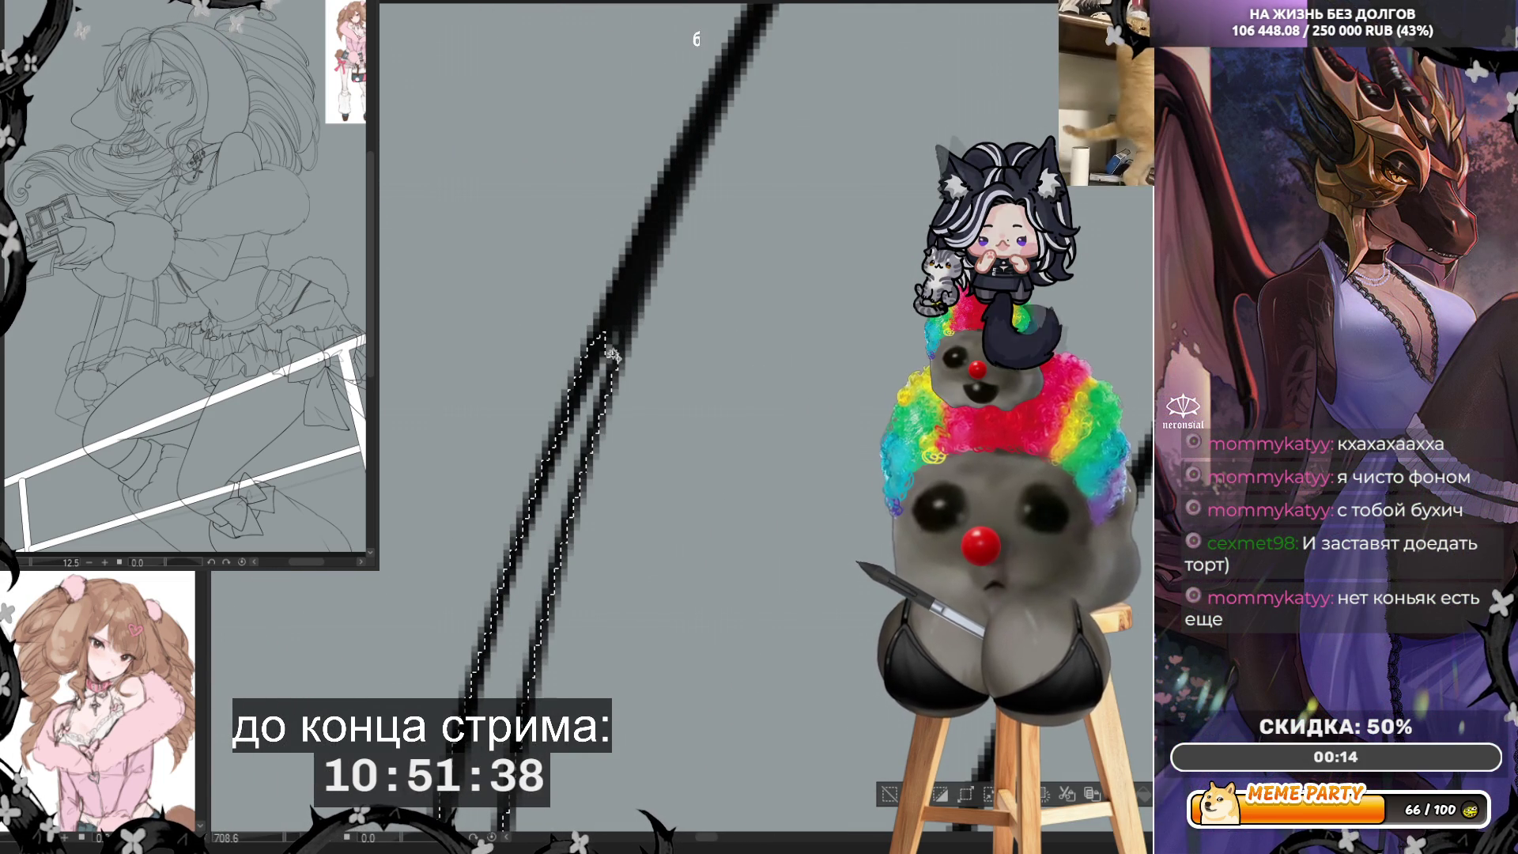
left_click_drag(610, 339, 637, 305)
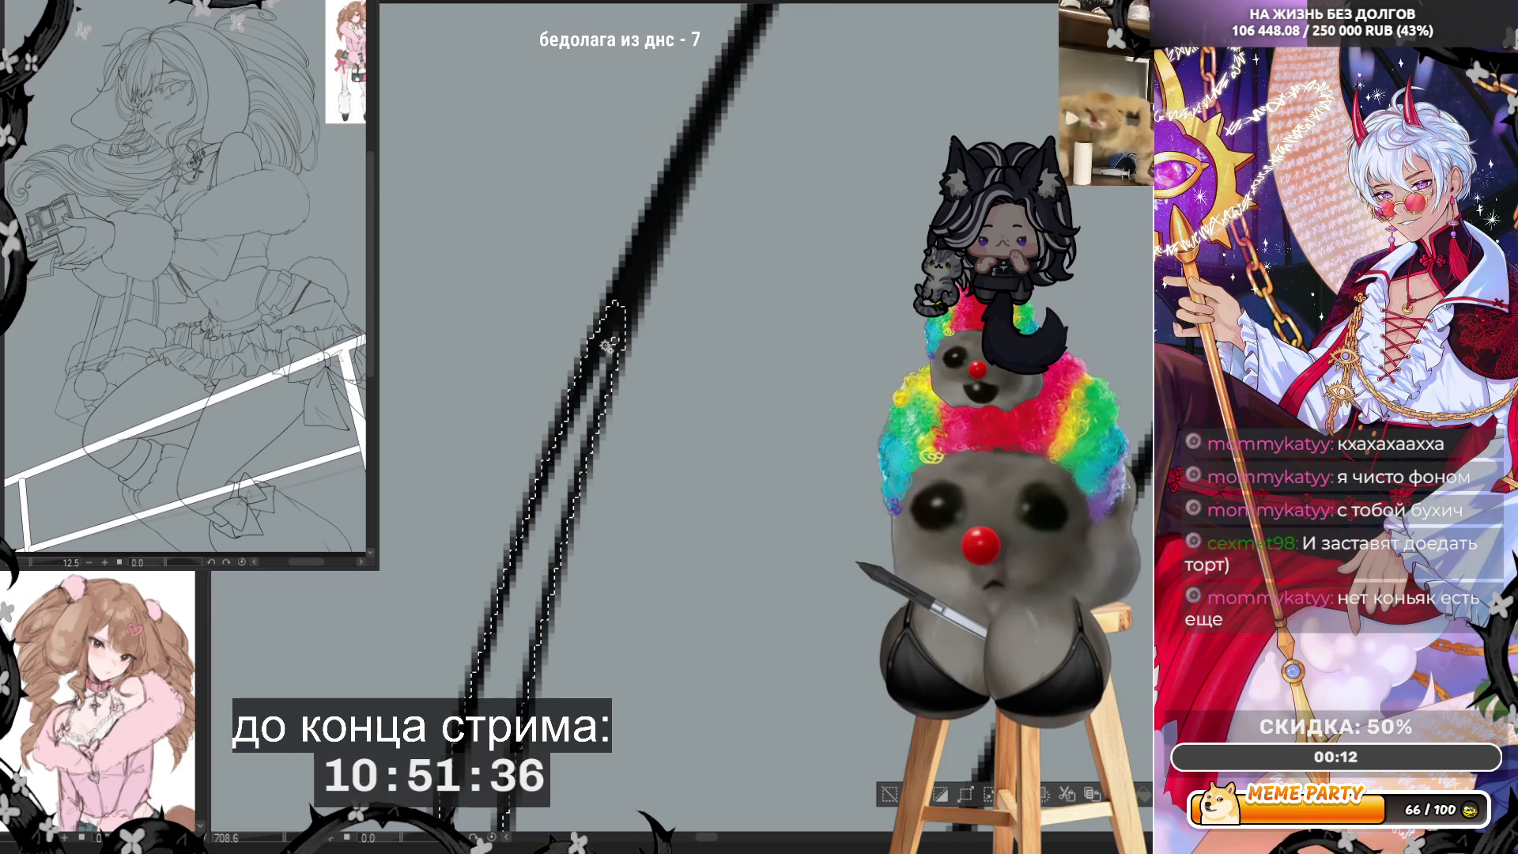
Step: Zoom in and out to inspect the extended selection along the hair outline
scroll(736, 330, "down", 5)
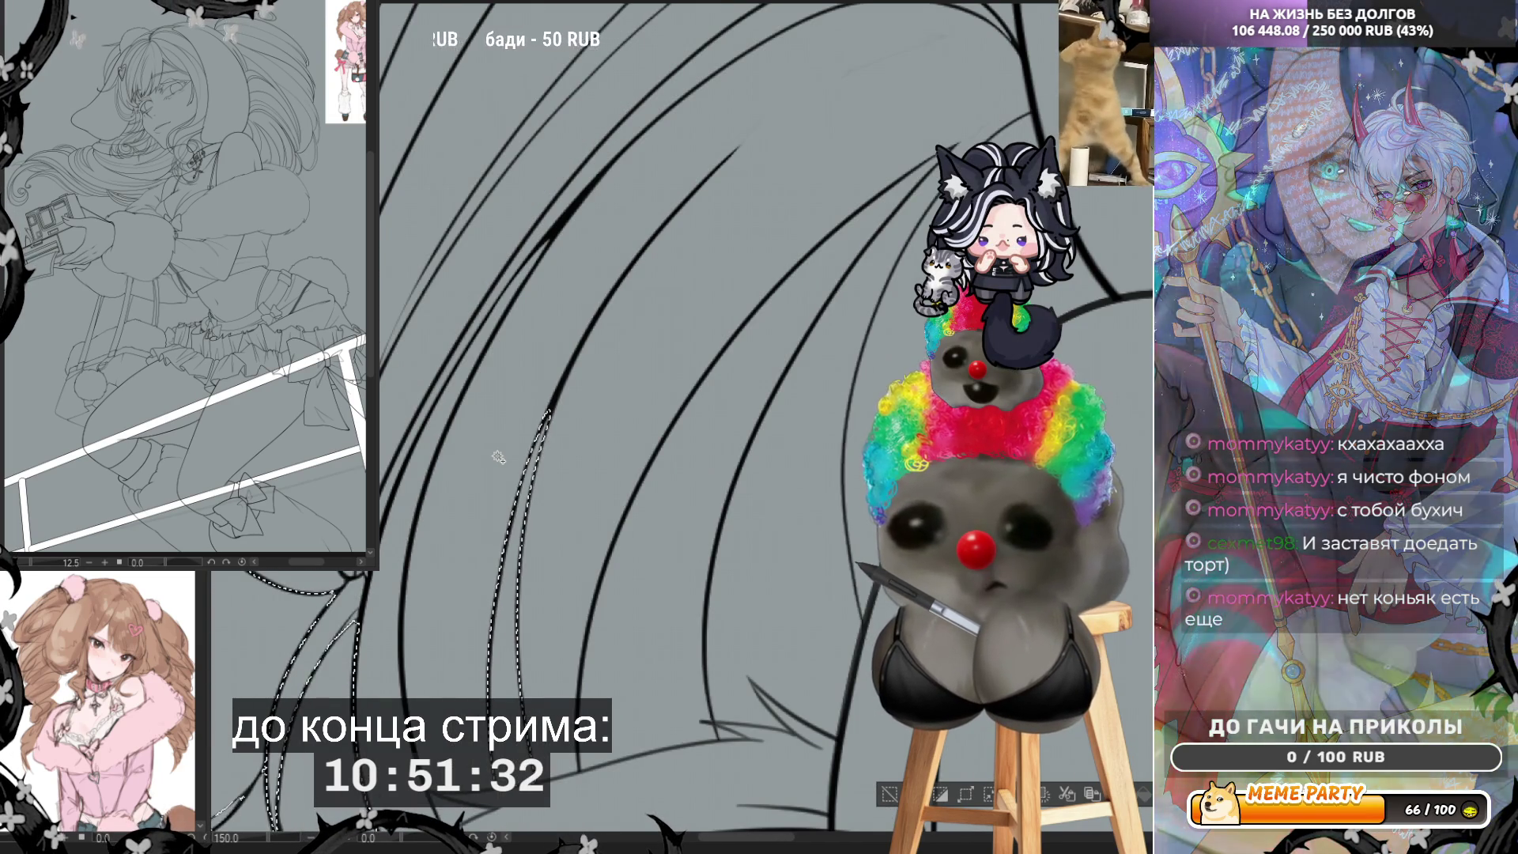
scroll(350, 620, "up", 3)
scroll(350, 620, "up", 4)
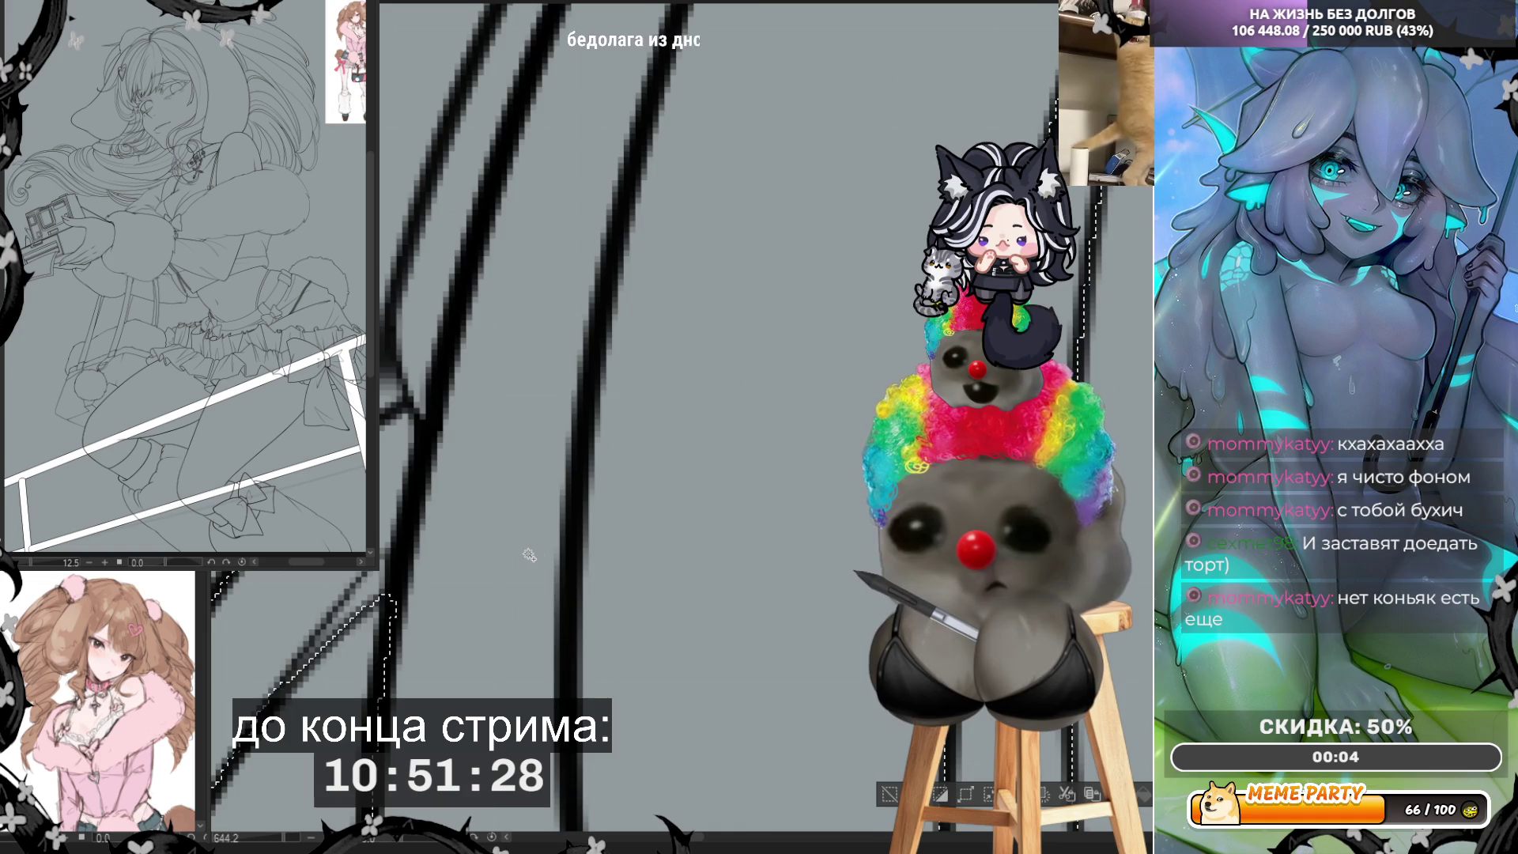
scroll(378, 612, "down", 4)
scroll(575, 466, "up", 3)
scroll(576, 467, "up", 2)
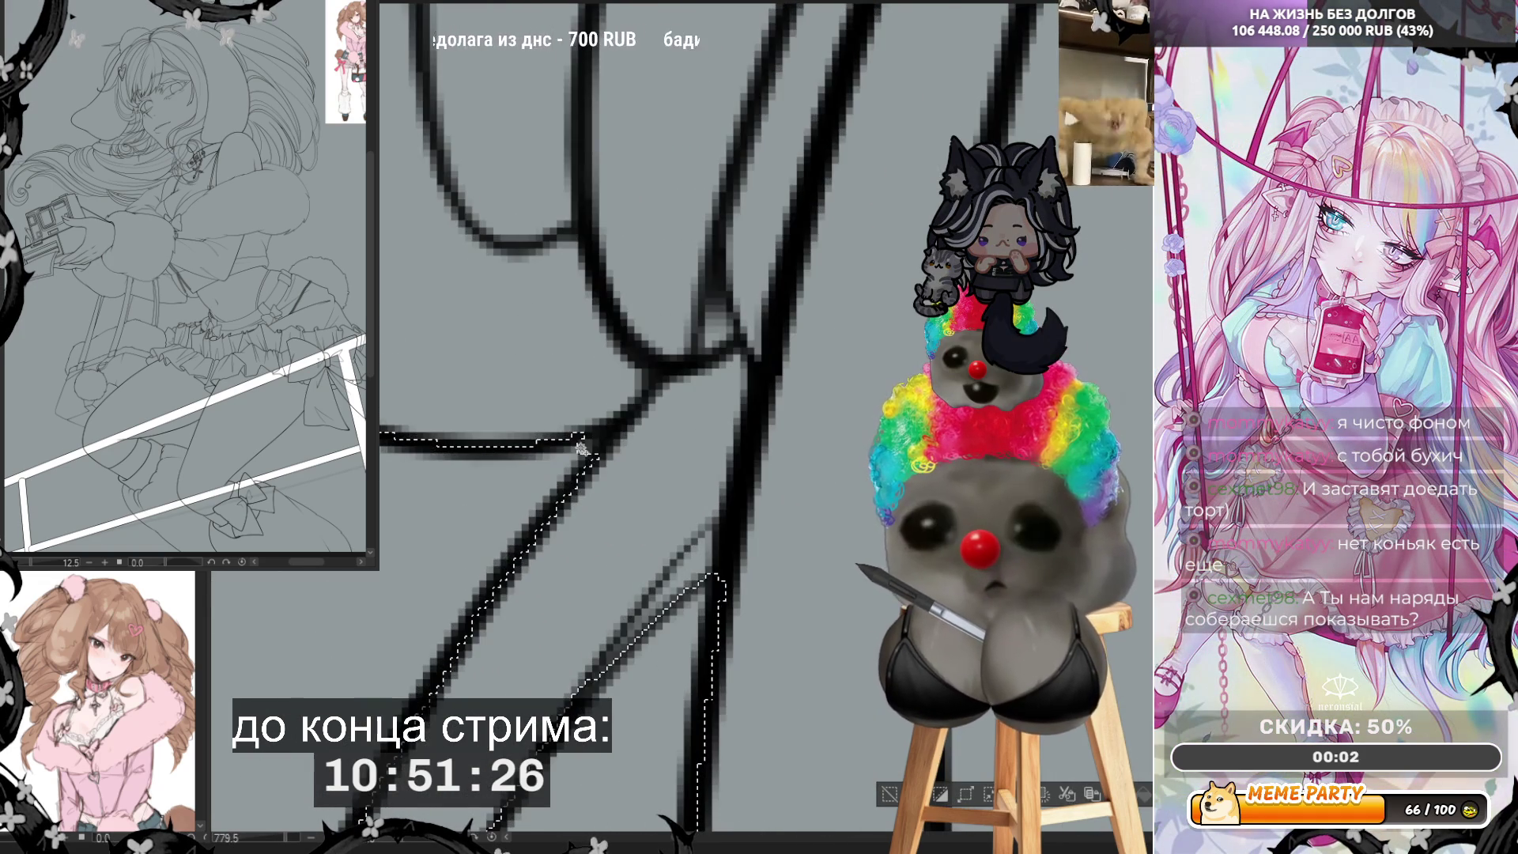
scroll(810, 405, "down", 2)
scroll(810, 404, "down", 3)
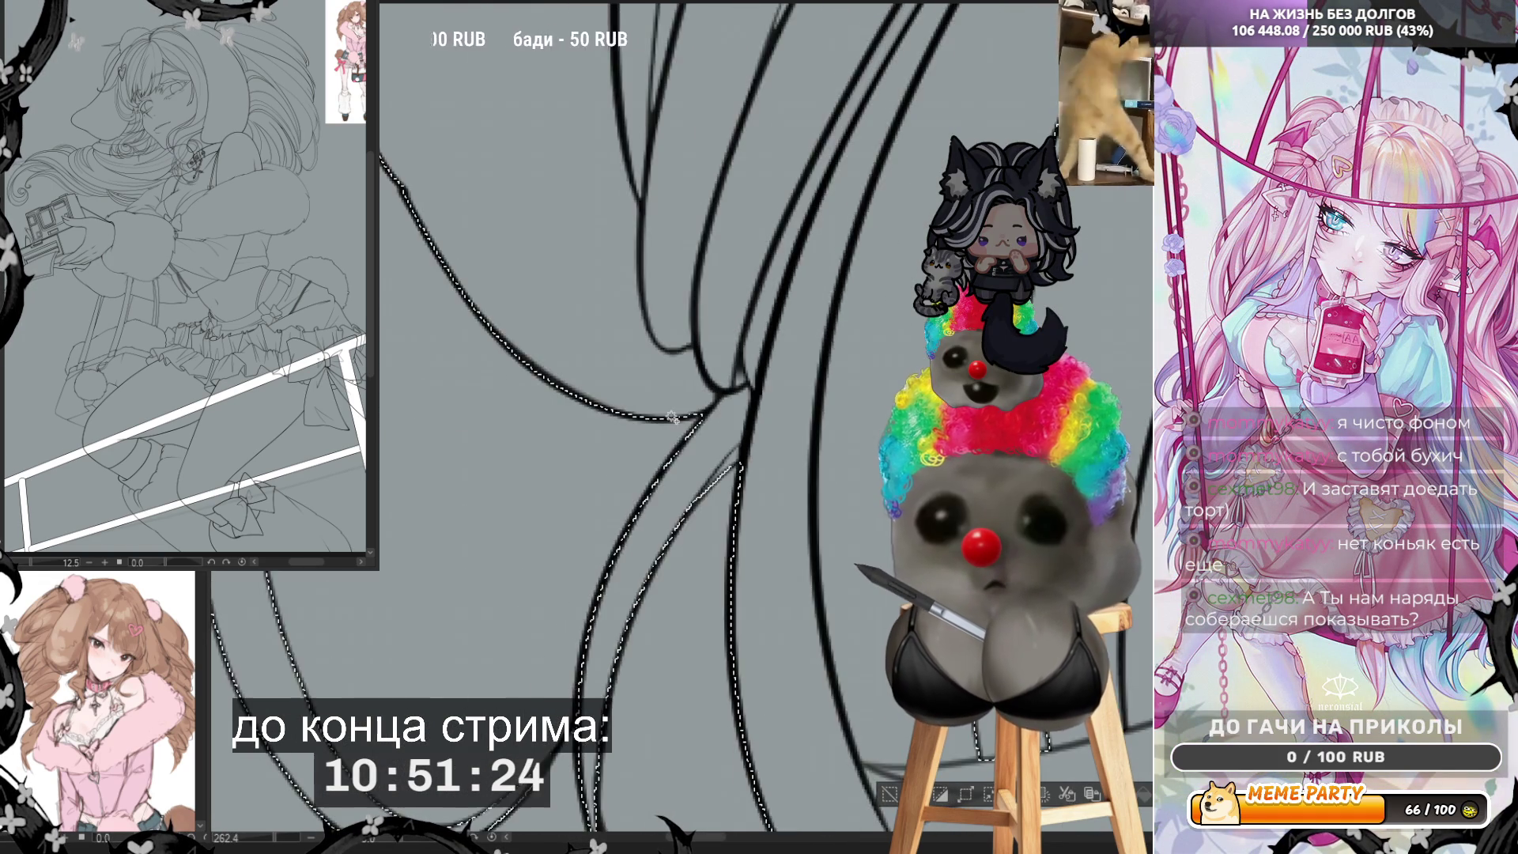
scroll(587, 609, "up", 2)
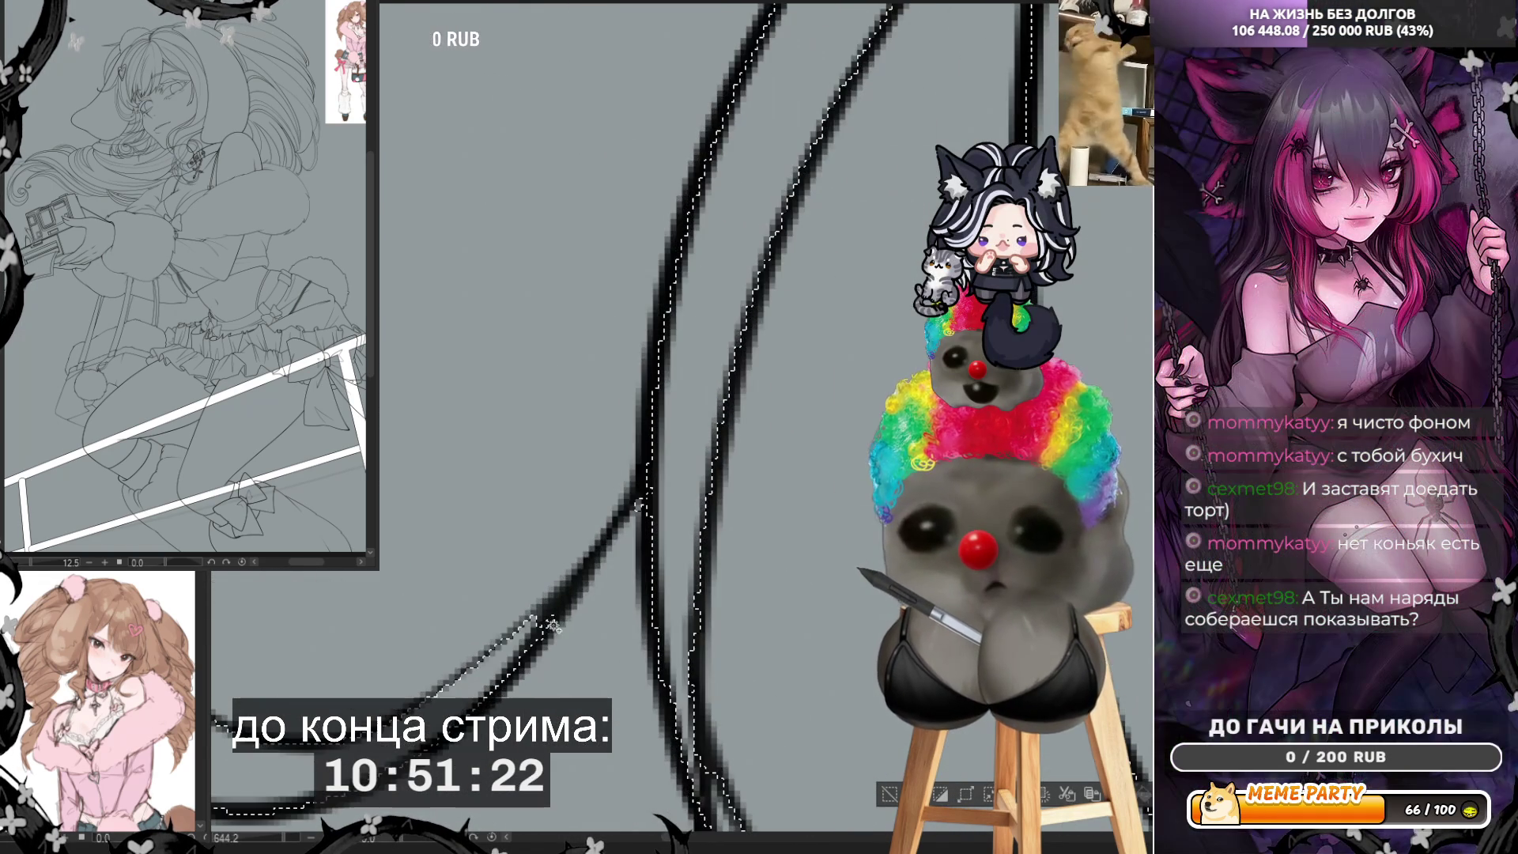
scroll(613, 616, "down", 2)
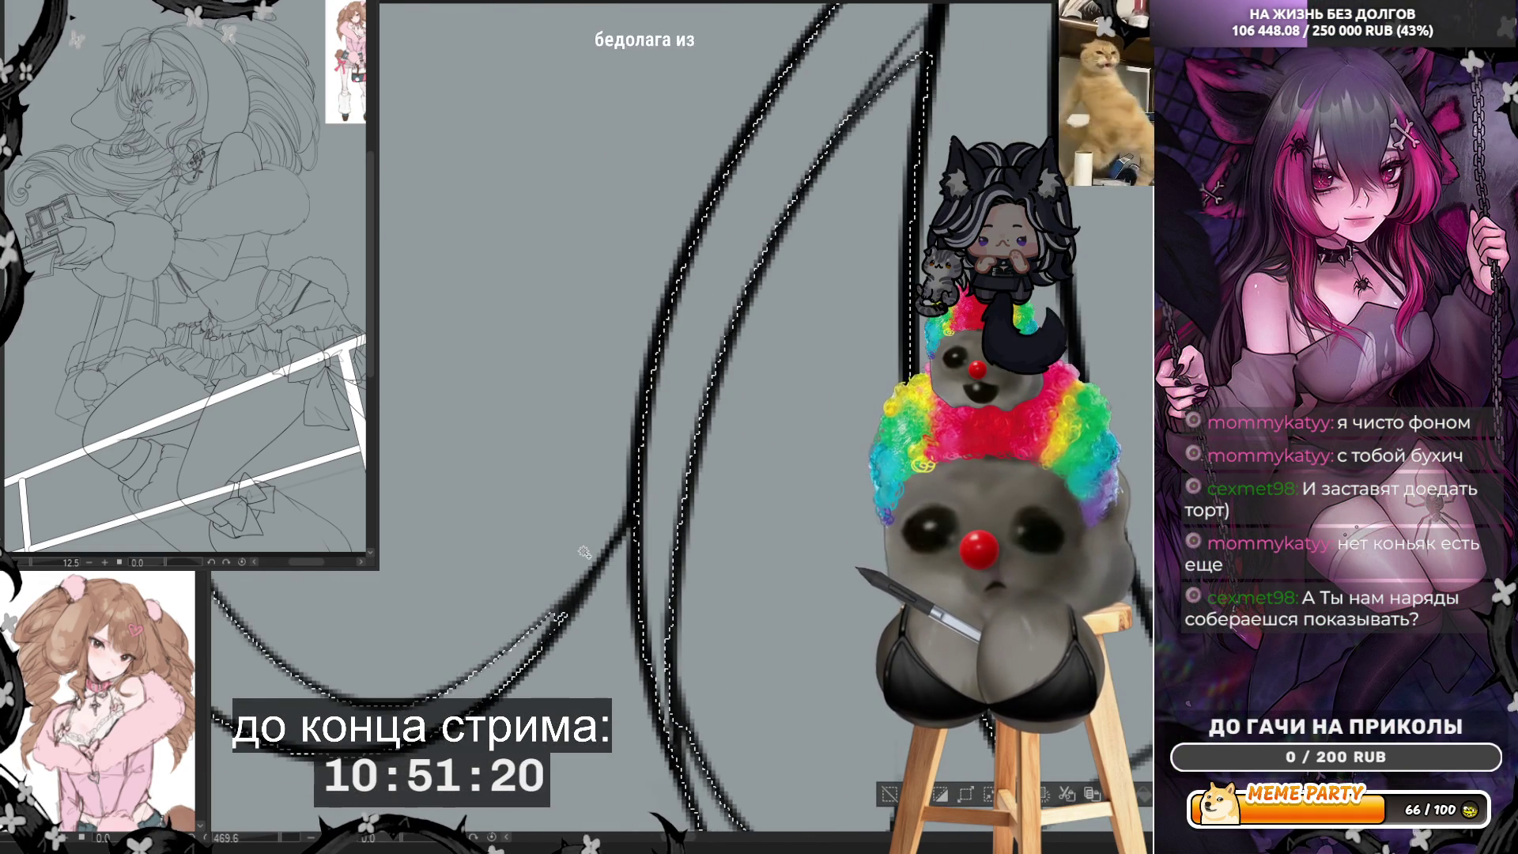
scroll(581, 555, "down", 1)
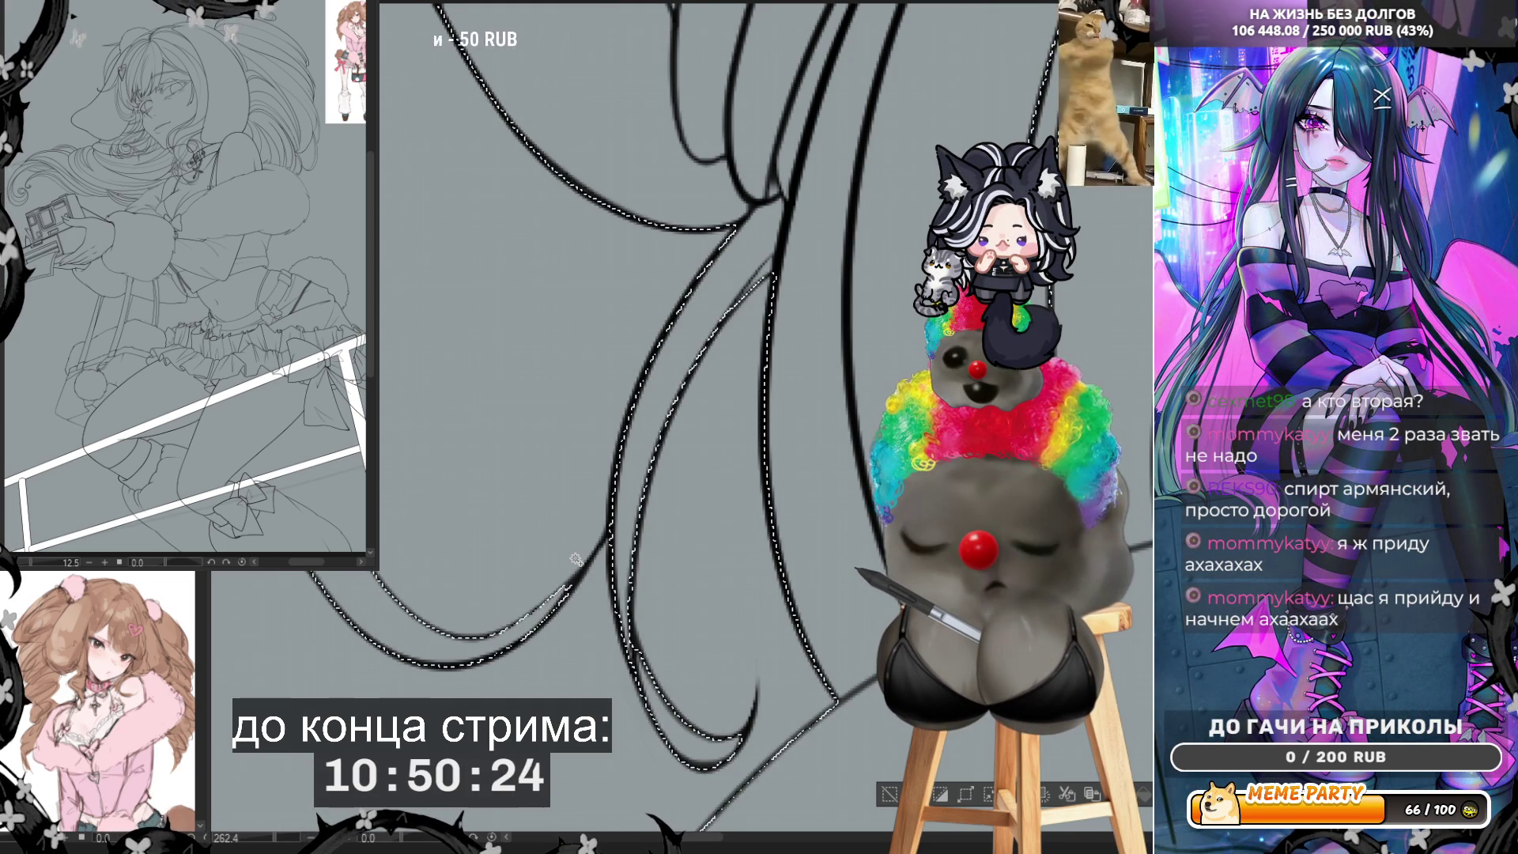
key("ctrl+minus")
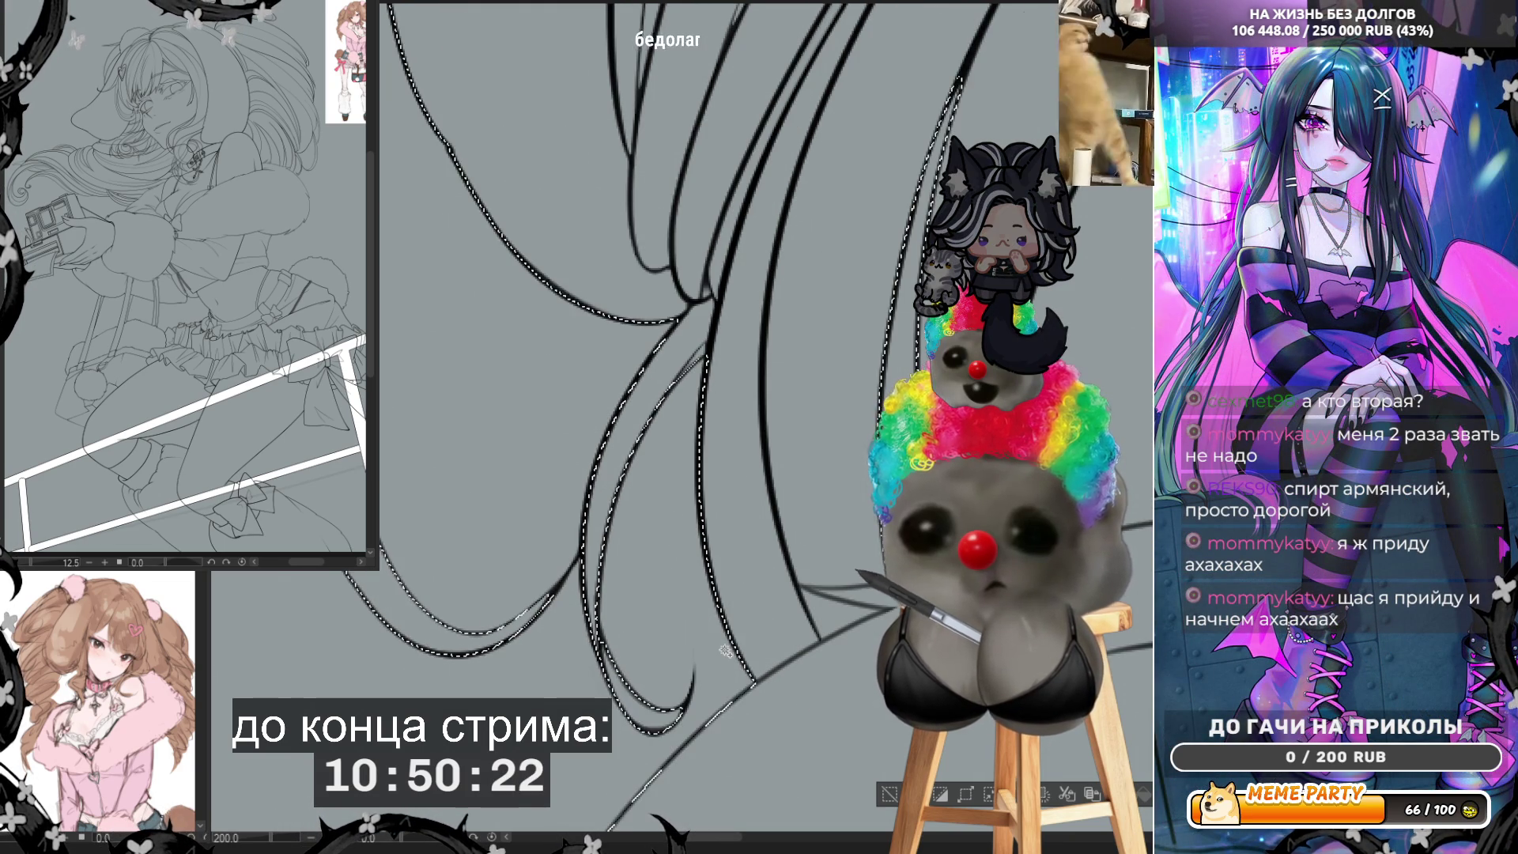
scroll(725, 649, "down", 3)
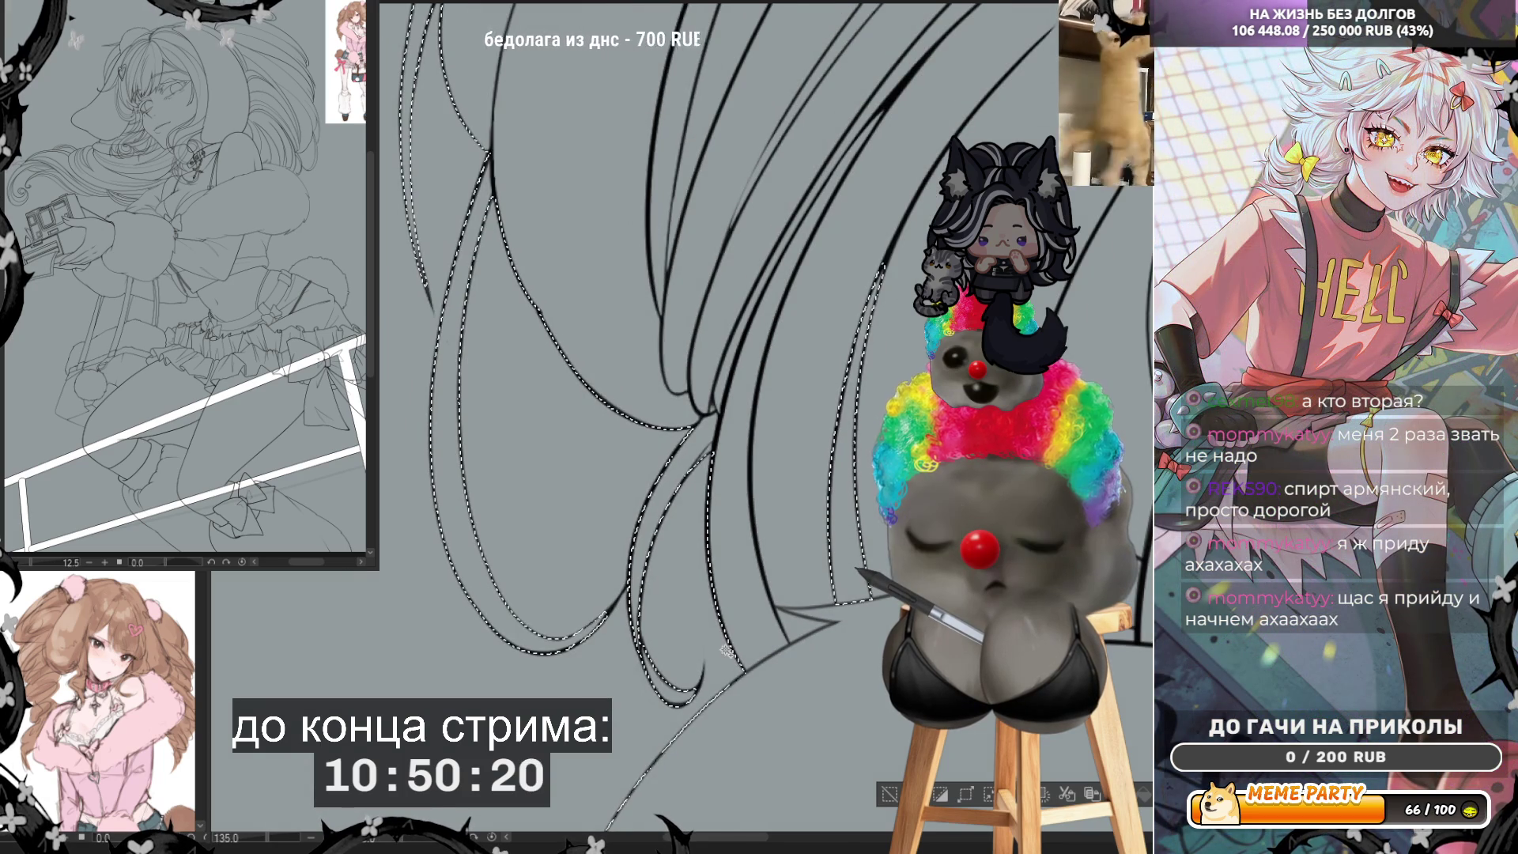
scroll(715, 660, "down", 2)
scroll(651, 355, "up", 2)
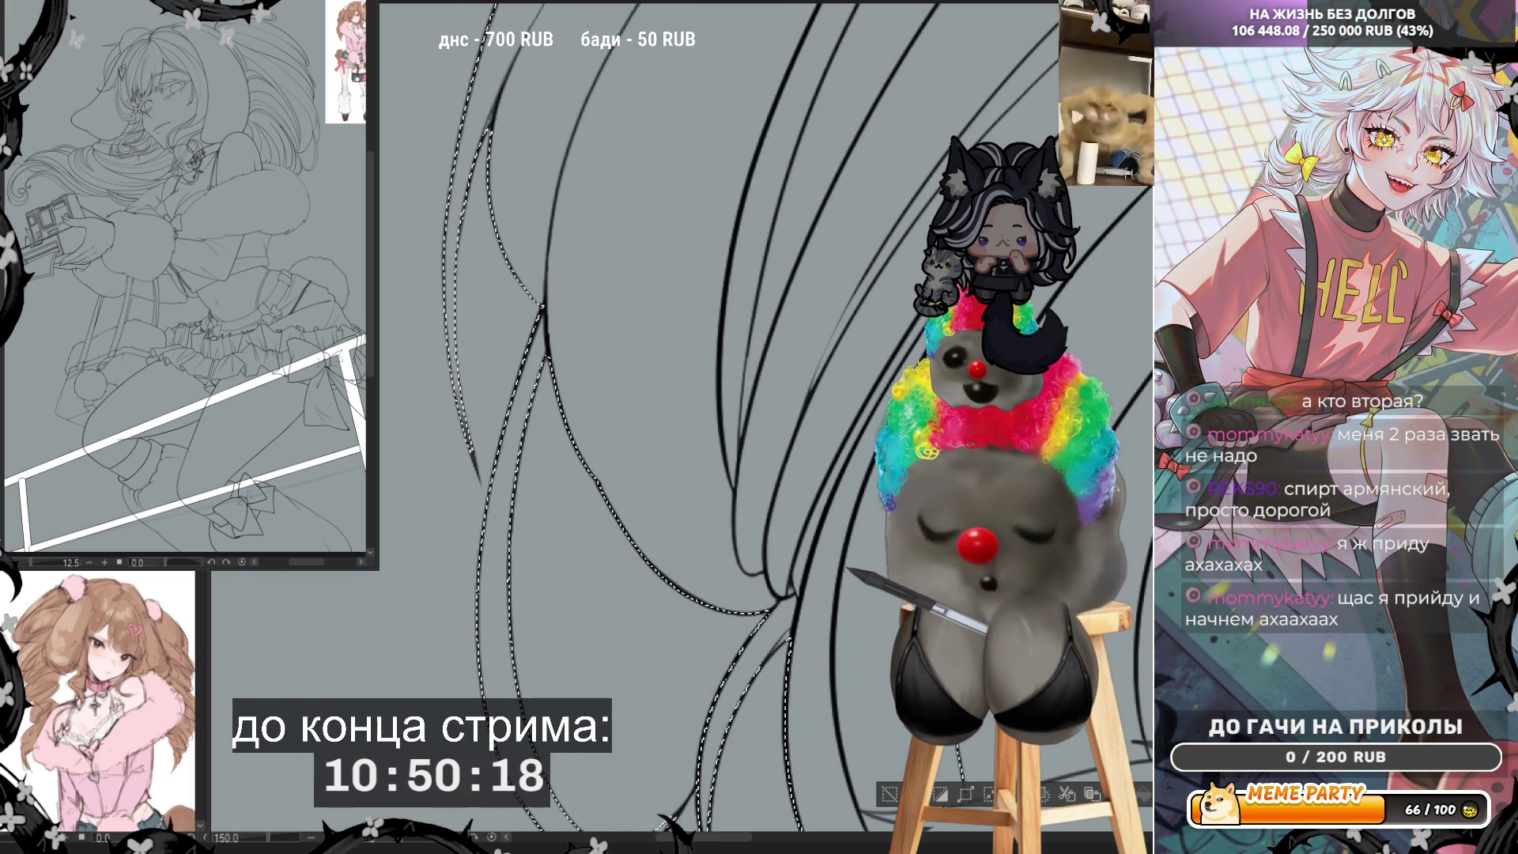
scroll(481, 134, "up", 5)
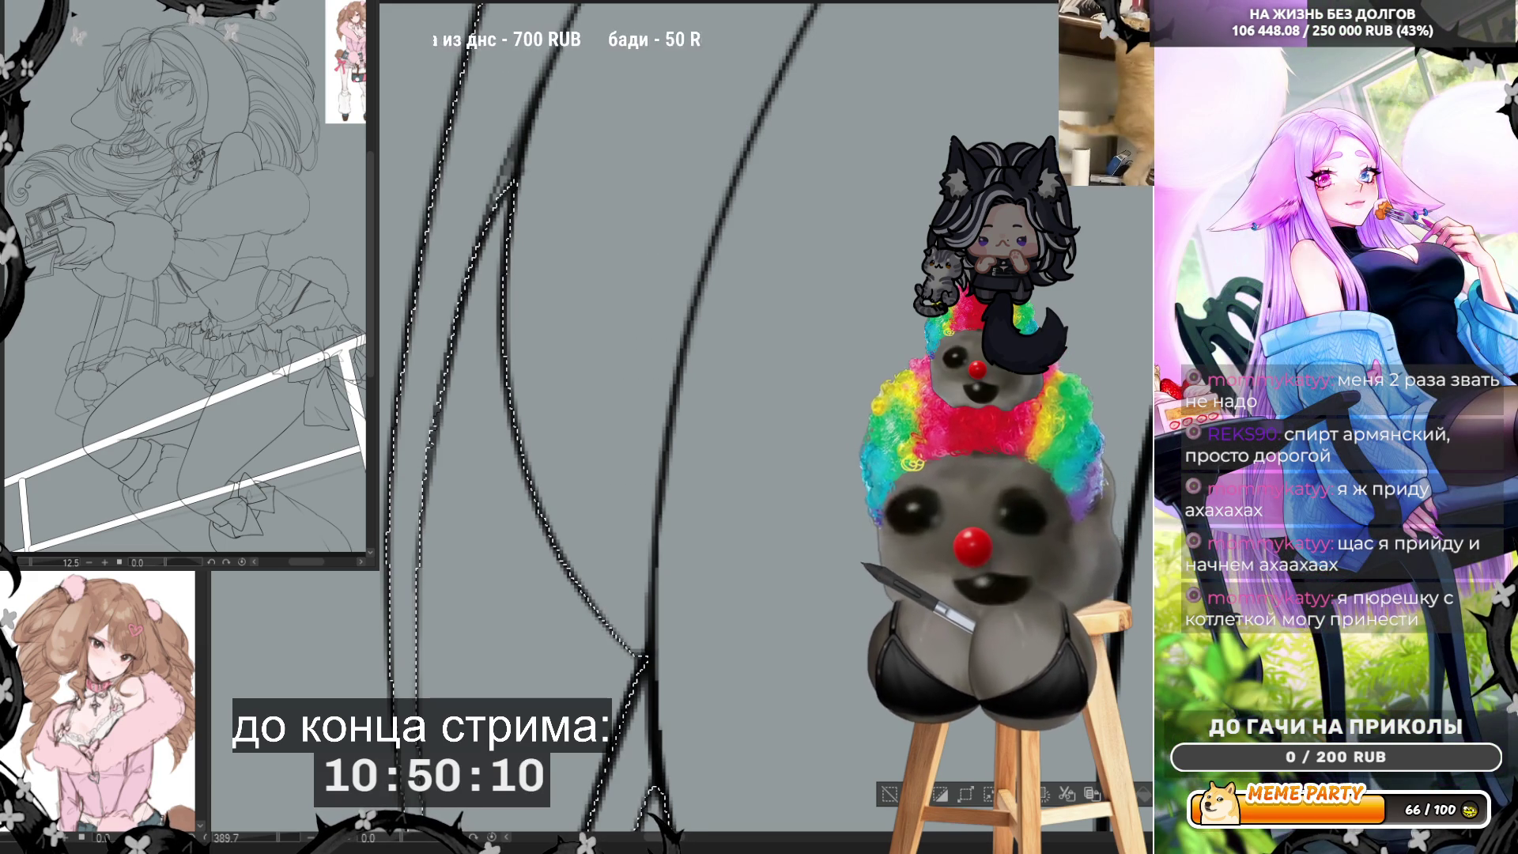
scroll(579, 580, "down", 5)
scroll(580, 563, "up", 5)
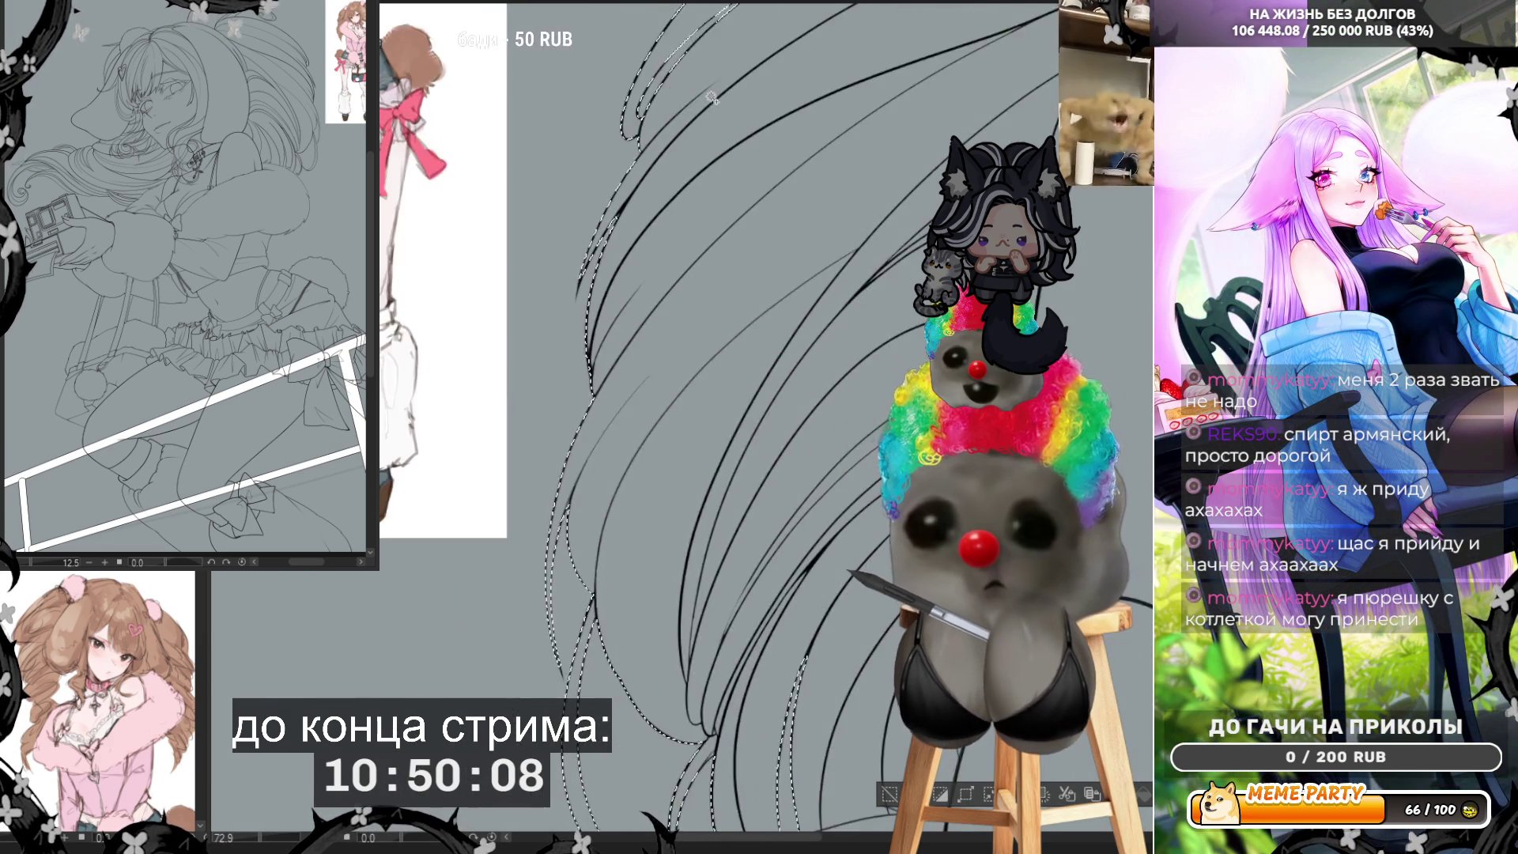
scroll(560, 295, "up", 1)
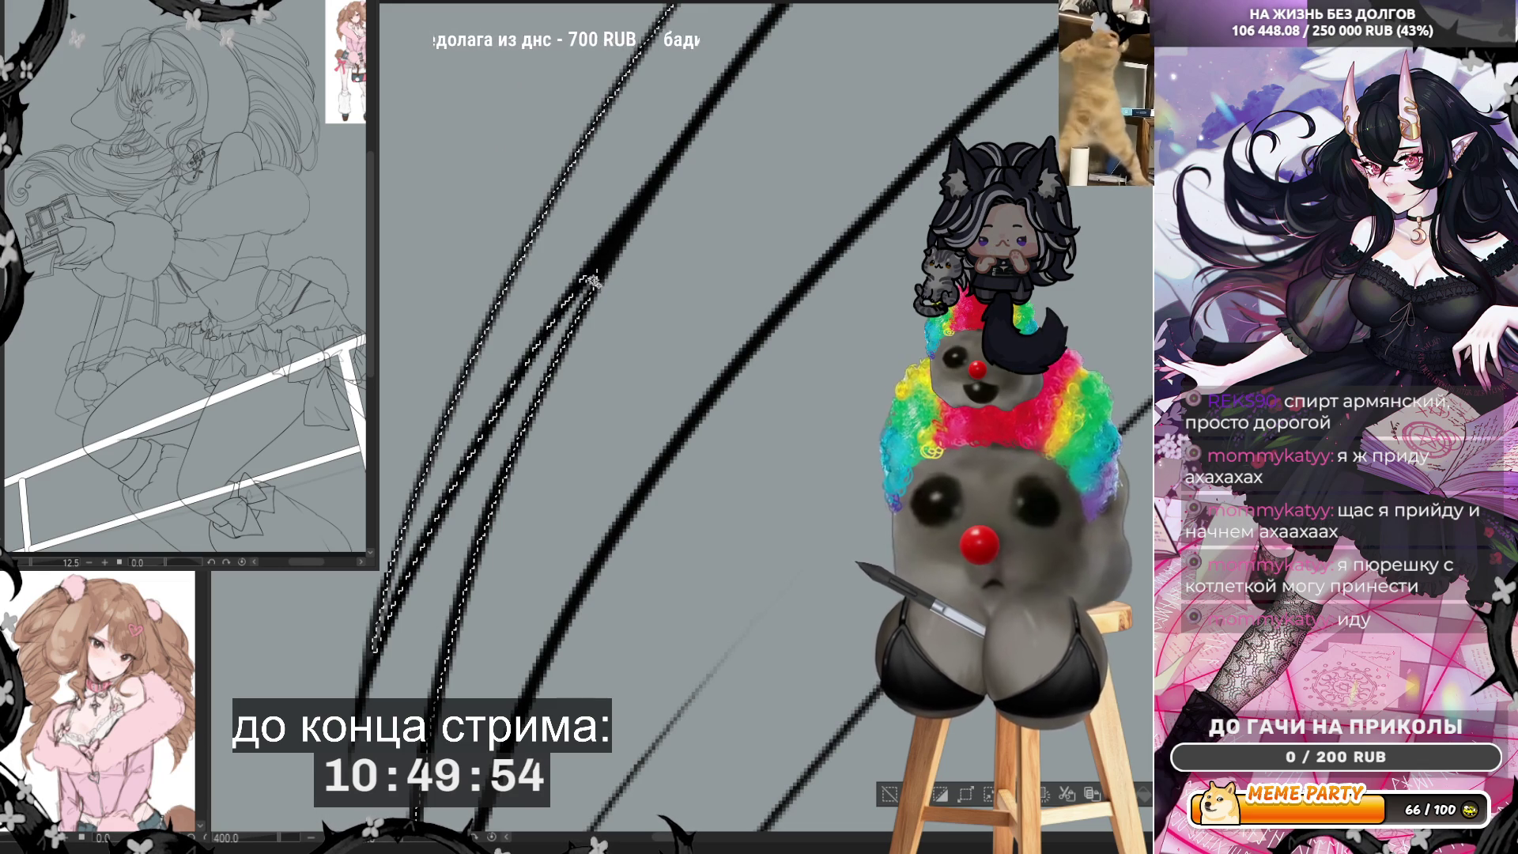
scroll(593, 666, "down", 3)
scroll(593, 666, "down", 2)
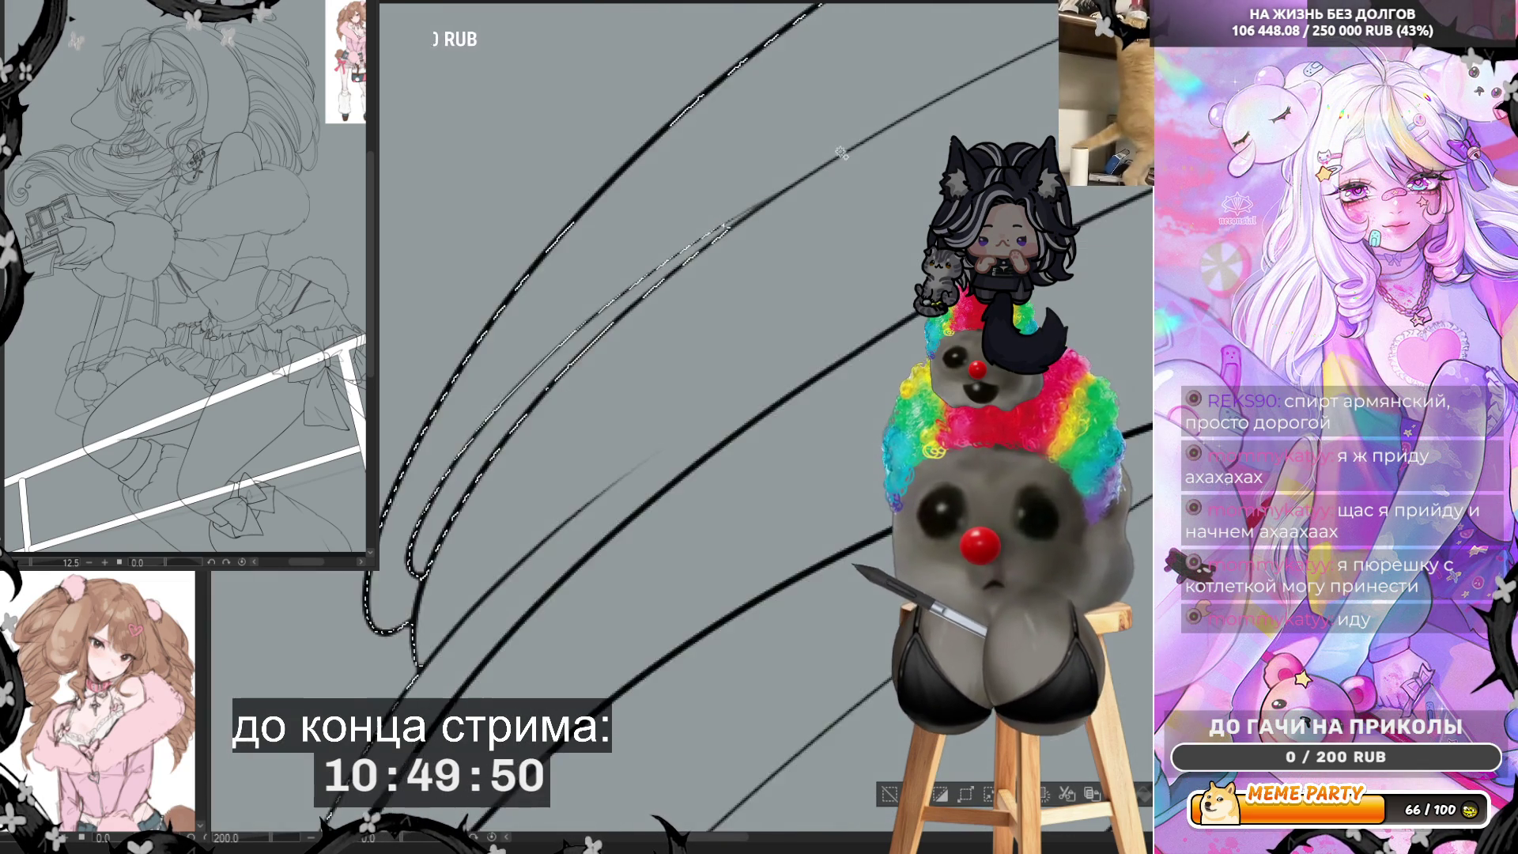
scroll(847, 135, "up", 5)
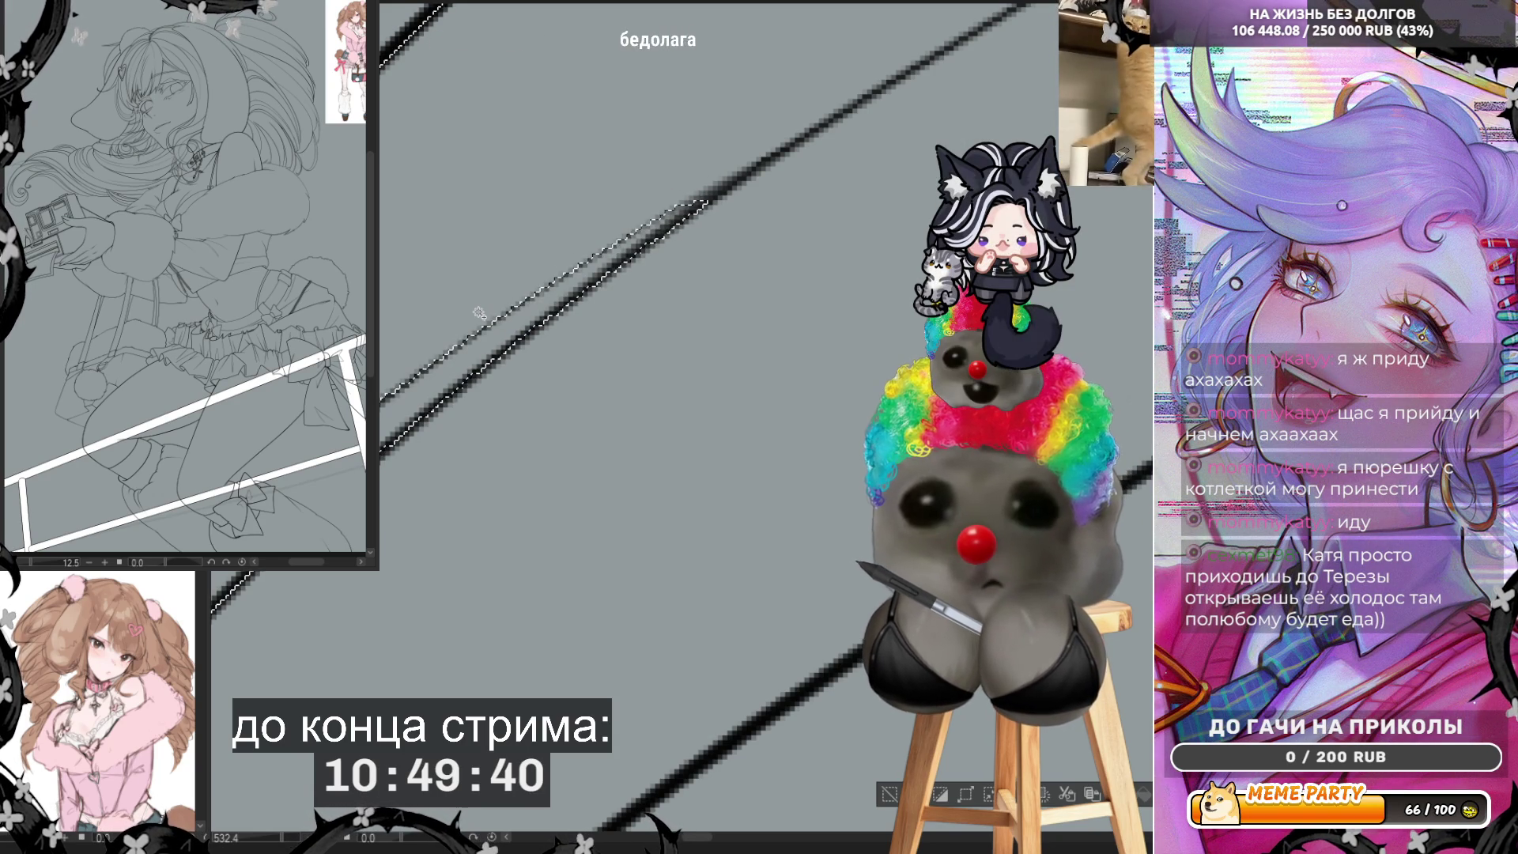
scroll(725, 435, "down", 3)
scroll(725, 436, "down", 4)
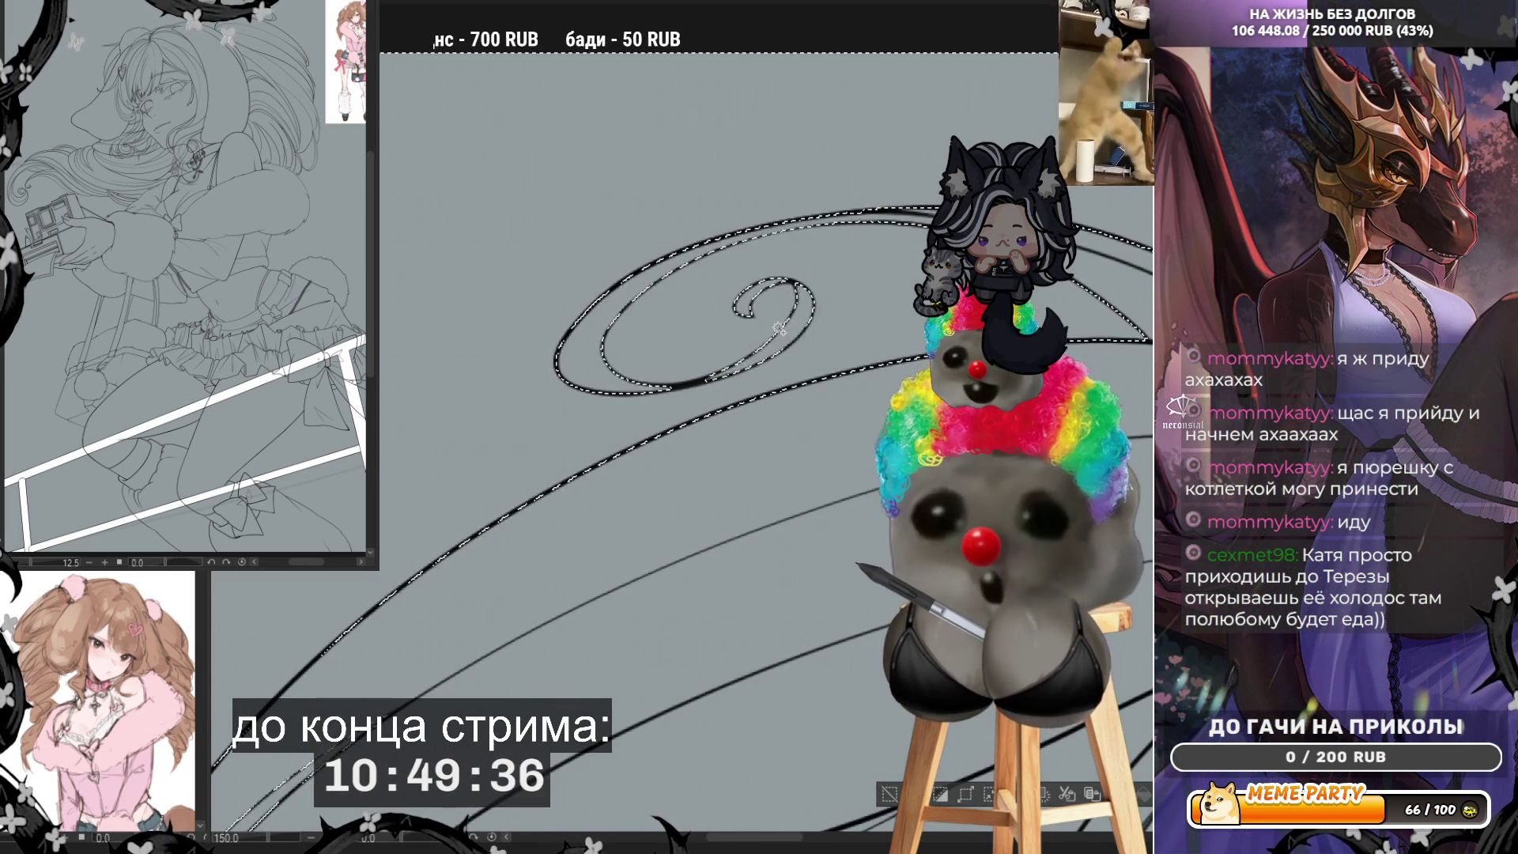
scroll(493, 313, "up", 1)
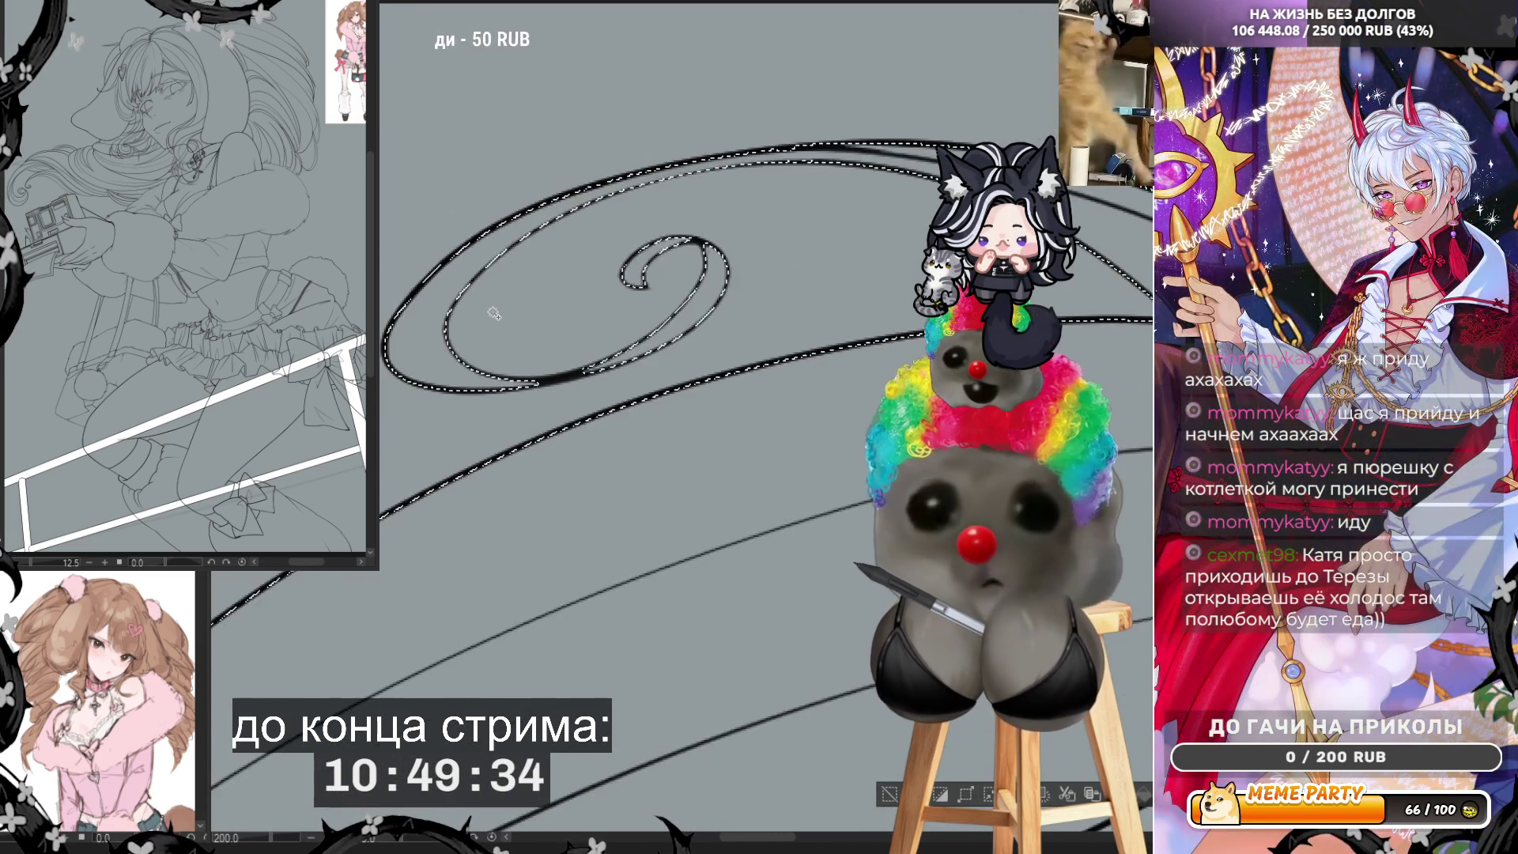
scroll(493, 313, "down", 4)
scroll(603, 255, "up", 3)
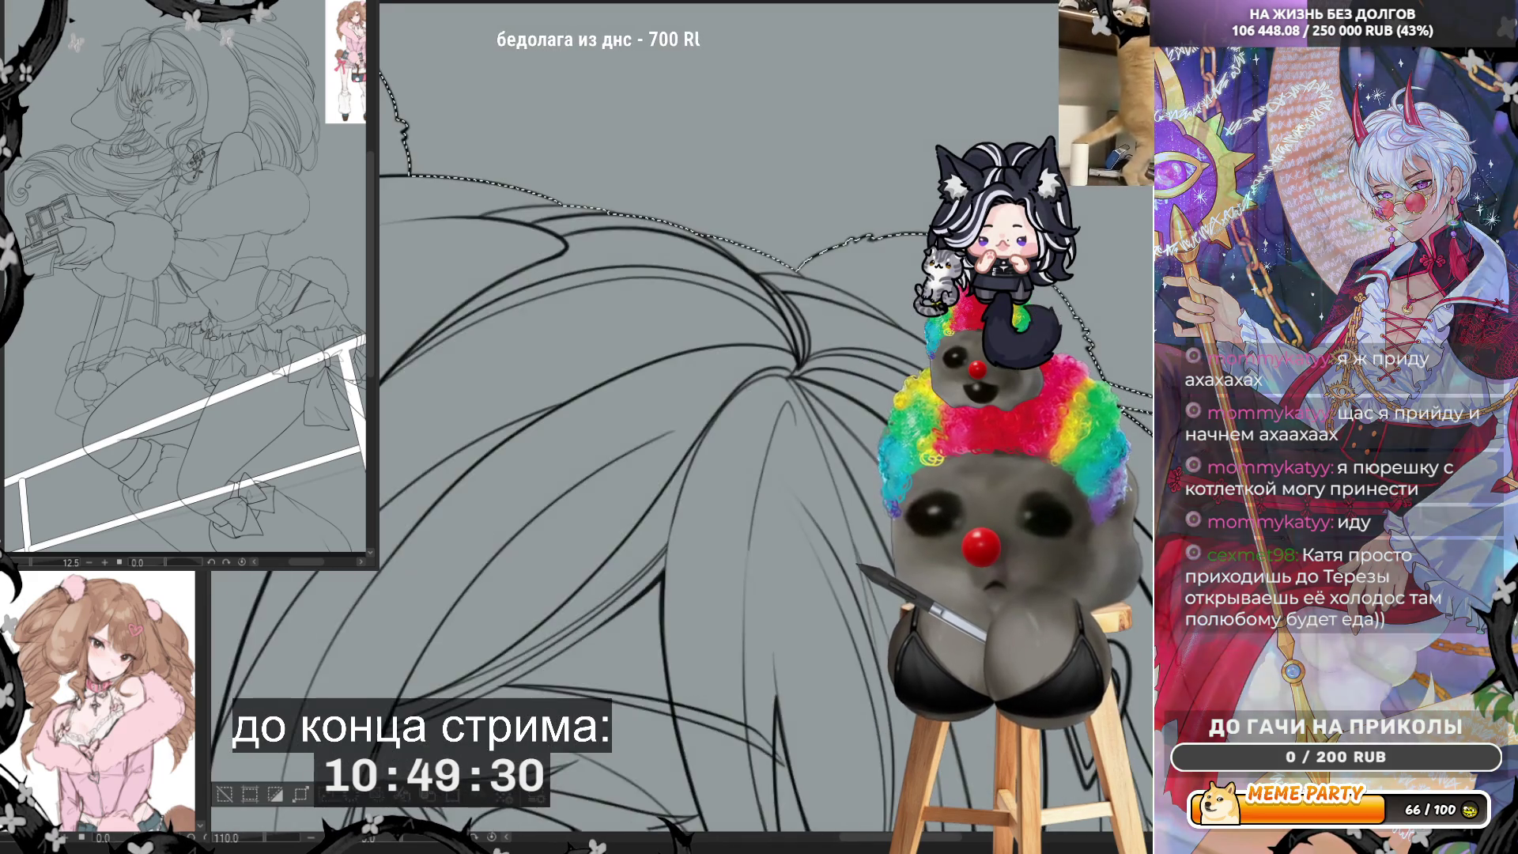
scroll(1131, 402, "up", 8)
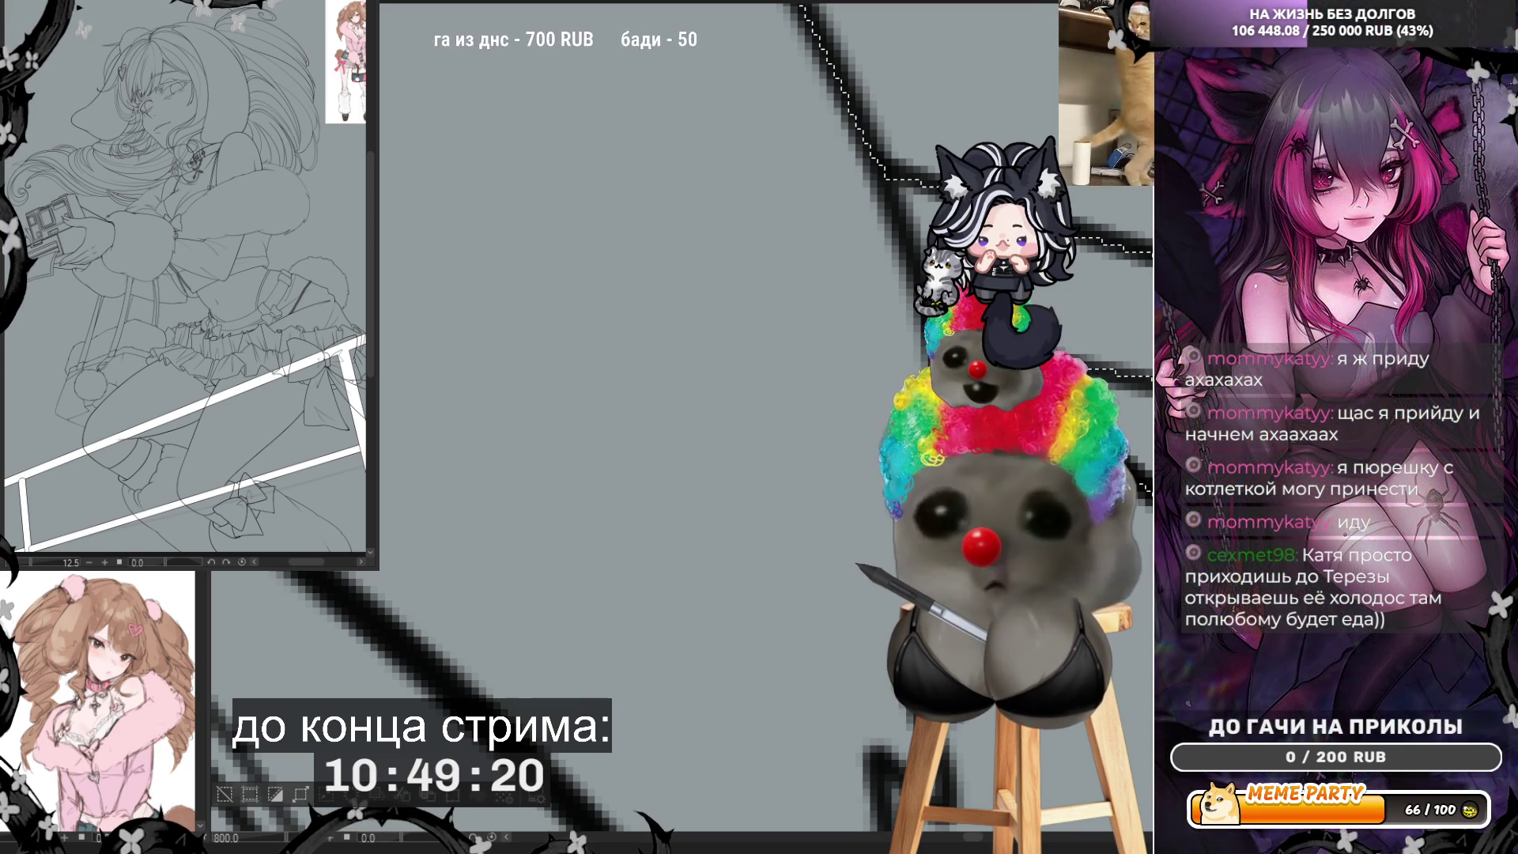
scroll(608, 261, "down", 6)
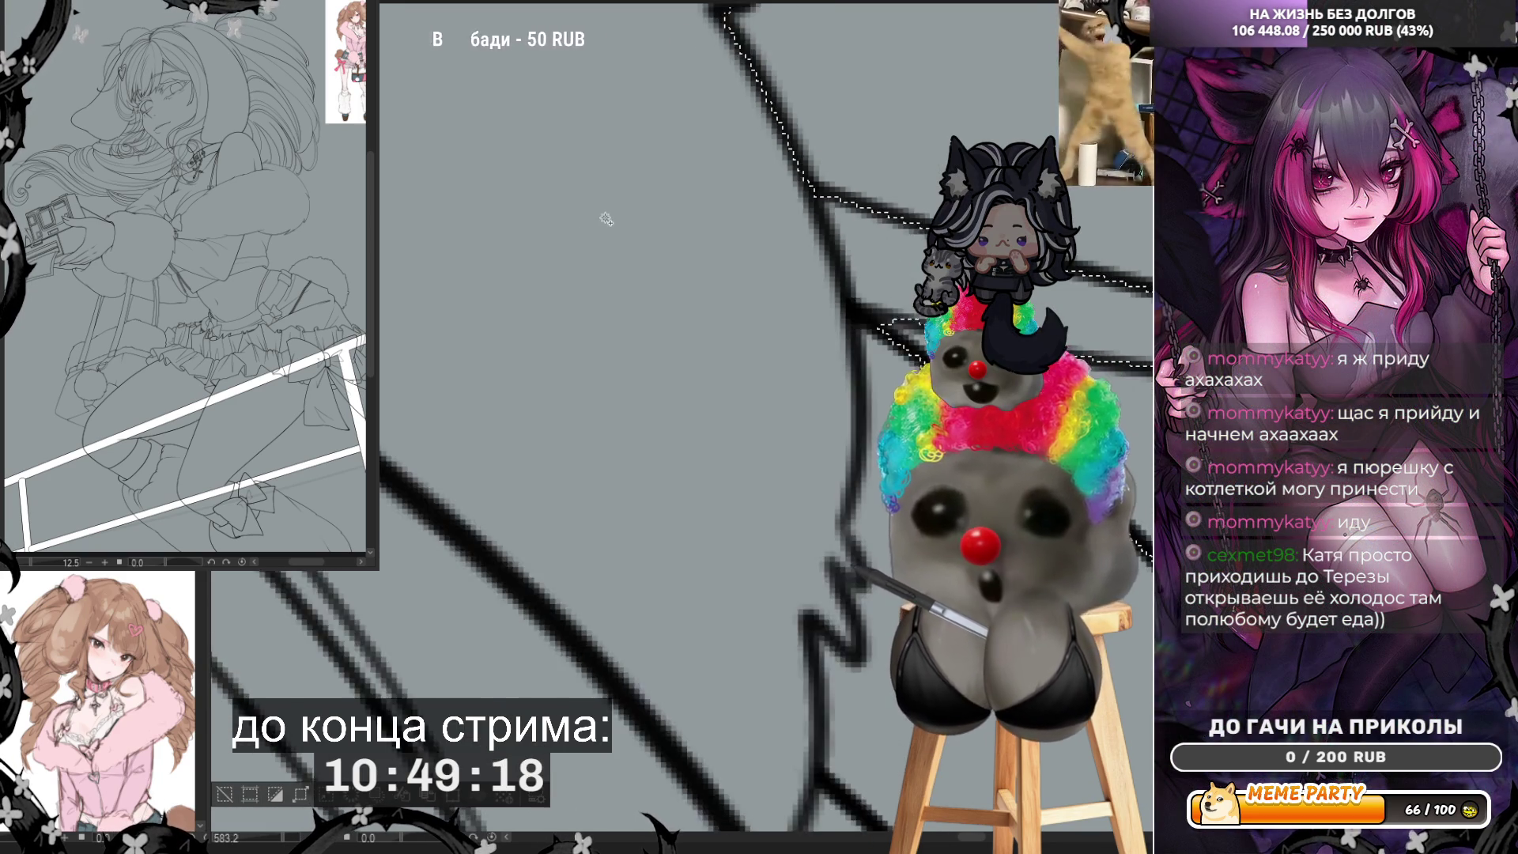
scroll(609, 261, "down", 2)
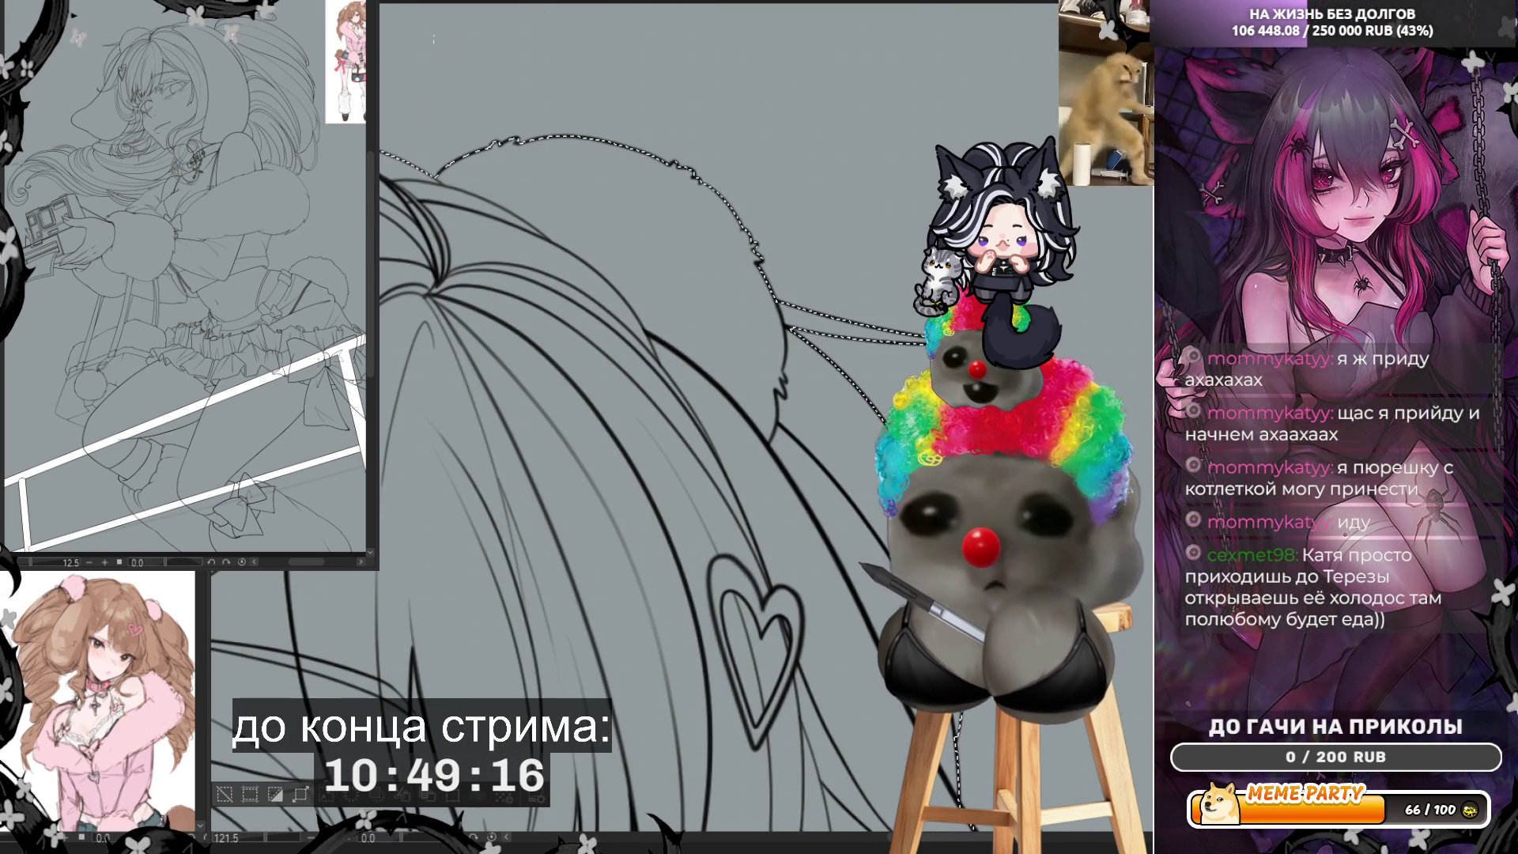
scroll(609, 261, "down", 3)
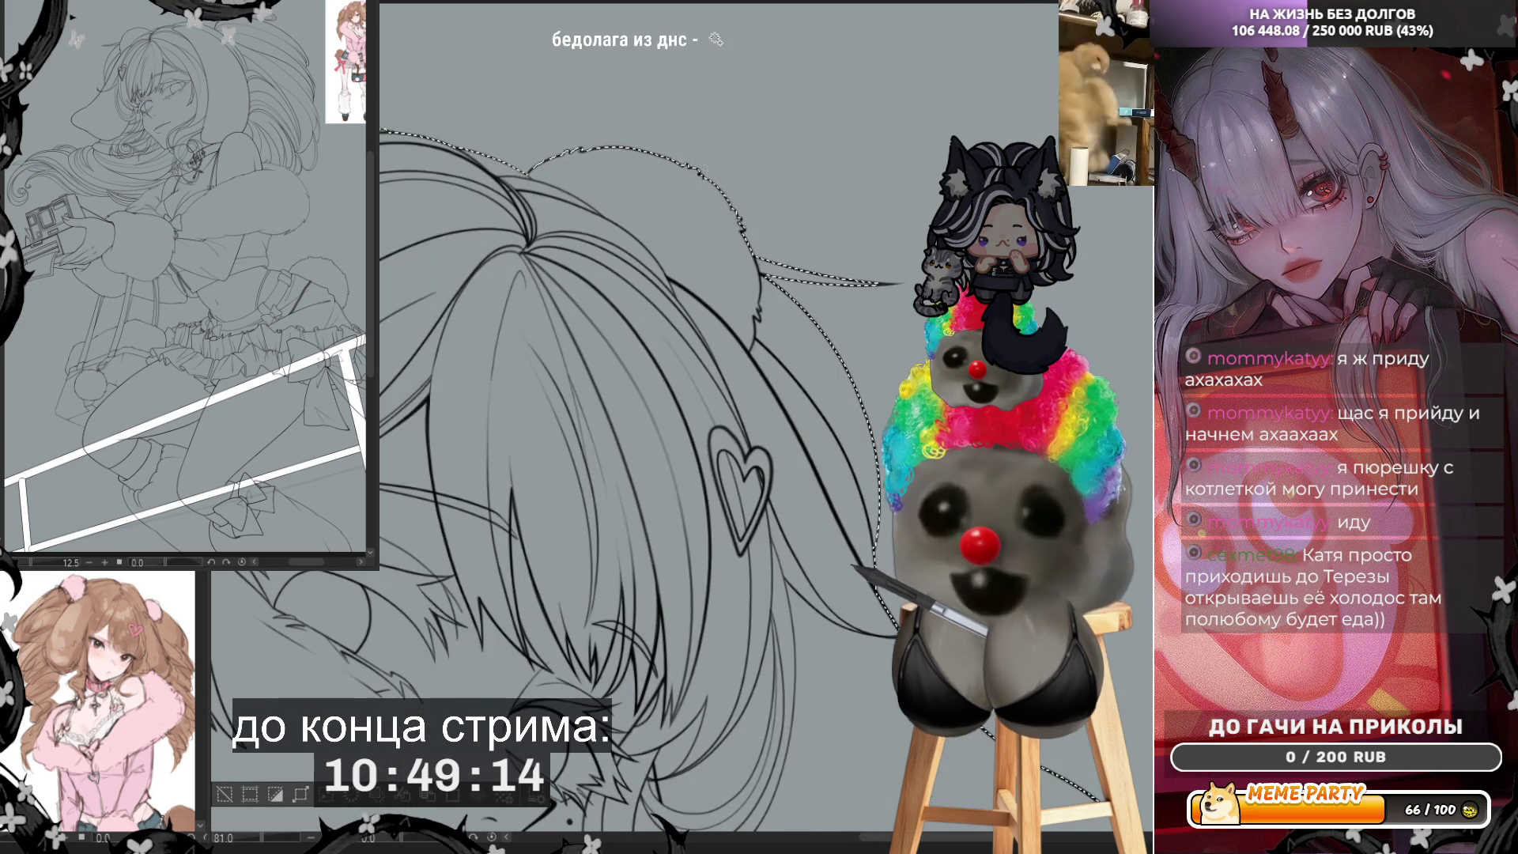
scroll(573, 190, "down", 2)
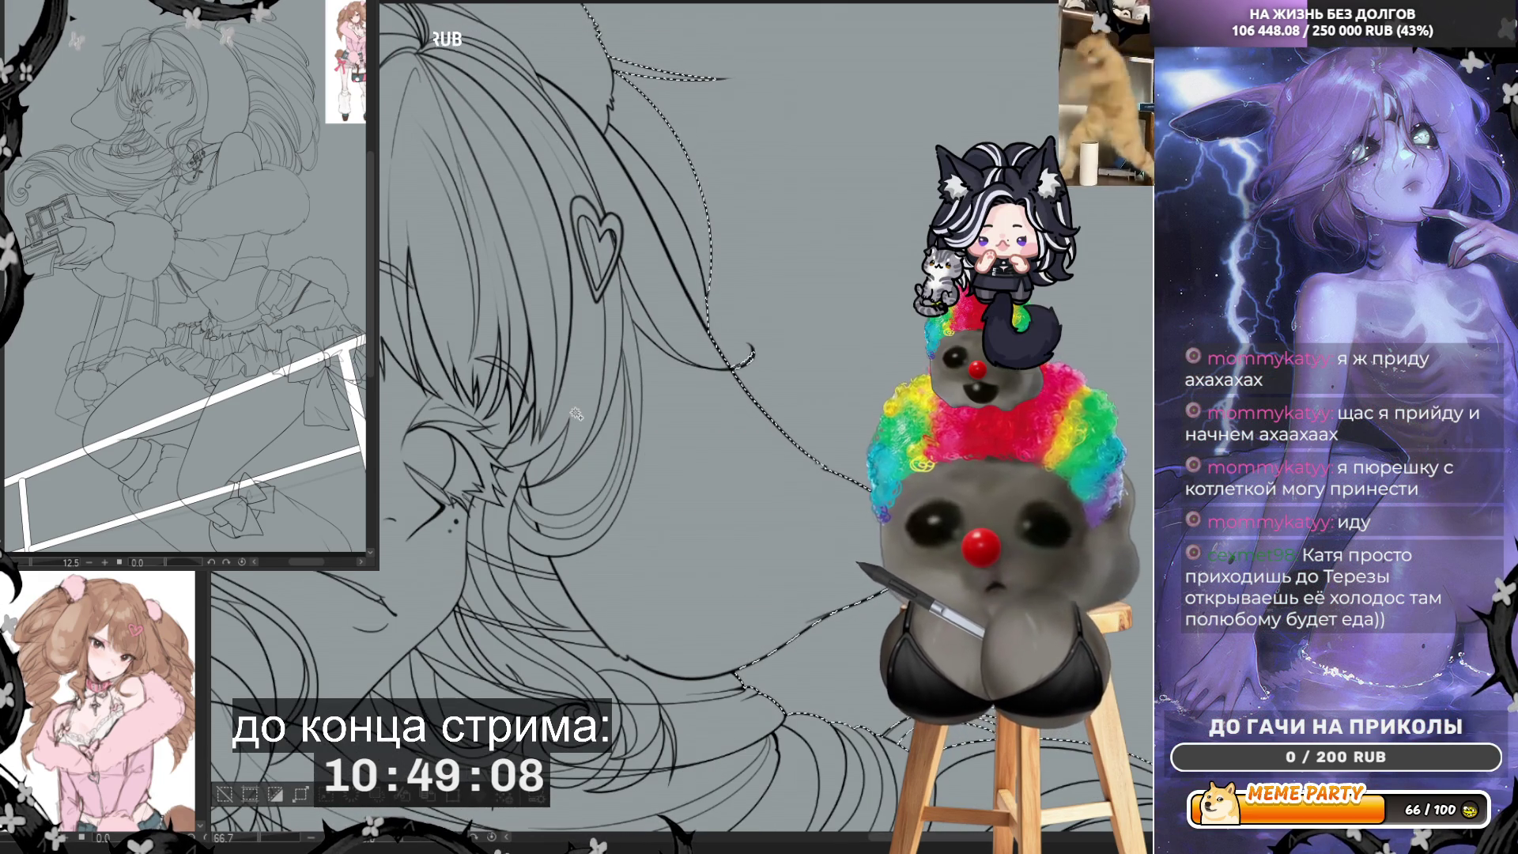
scroll(679, 395, "up", 5)
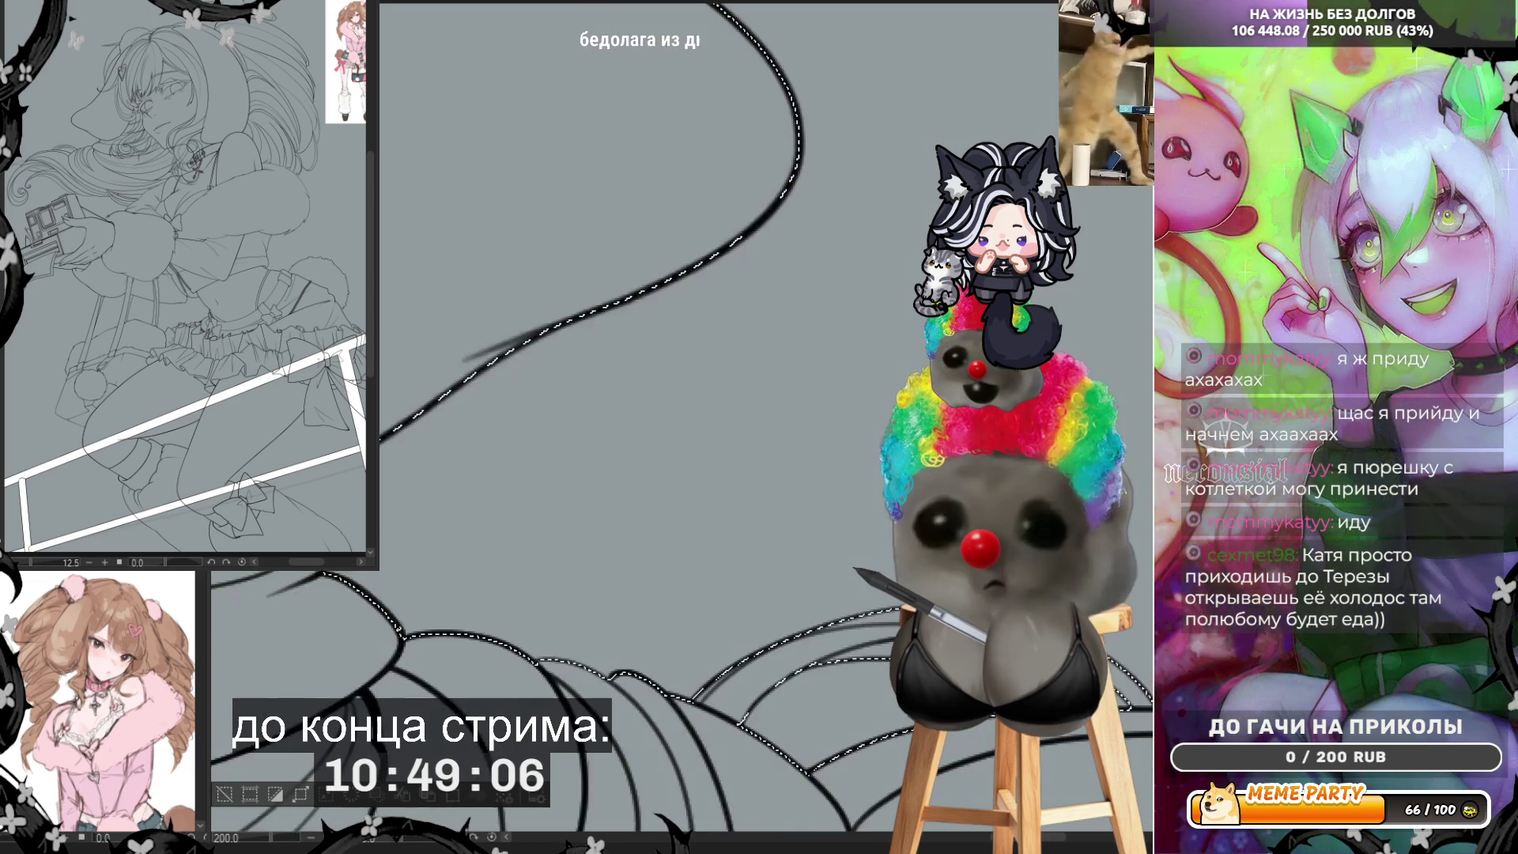
scroll(679, 395, "up", 3)
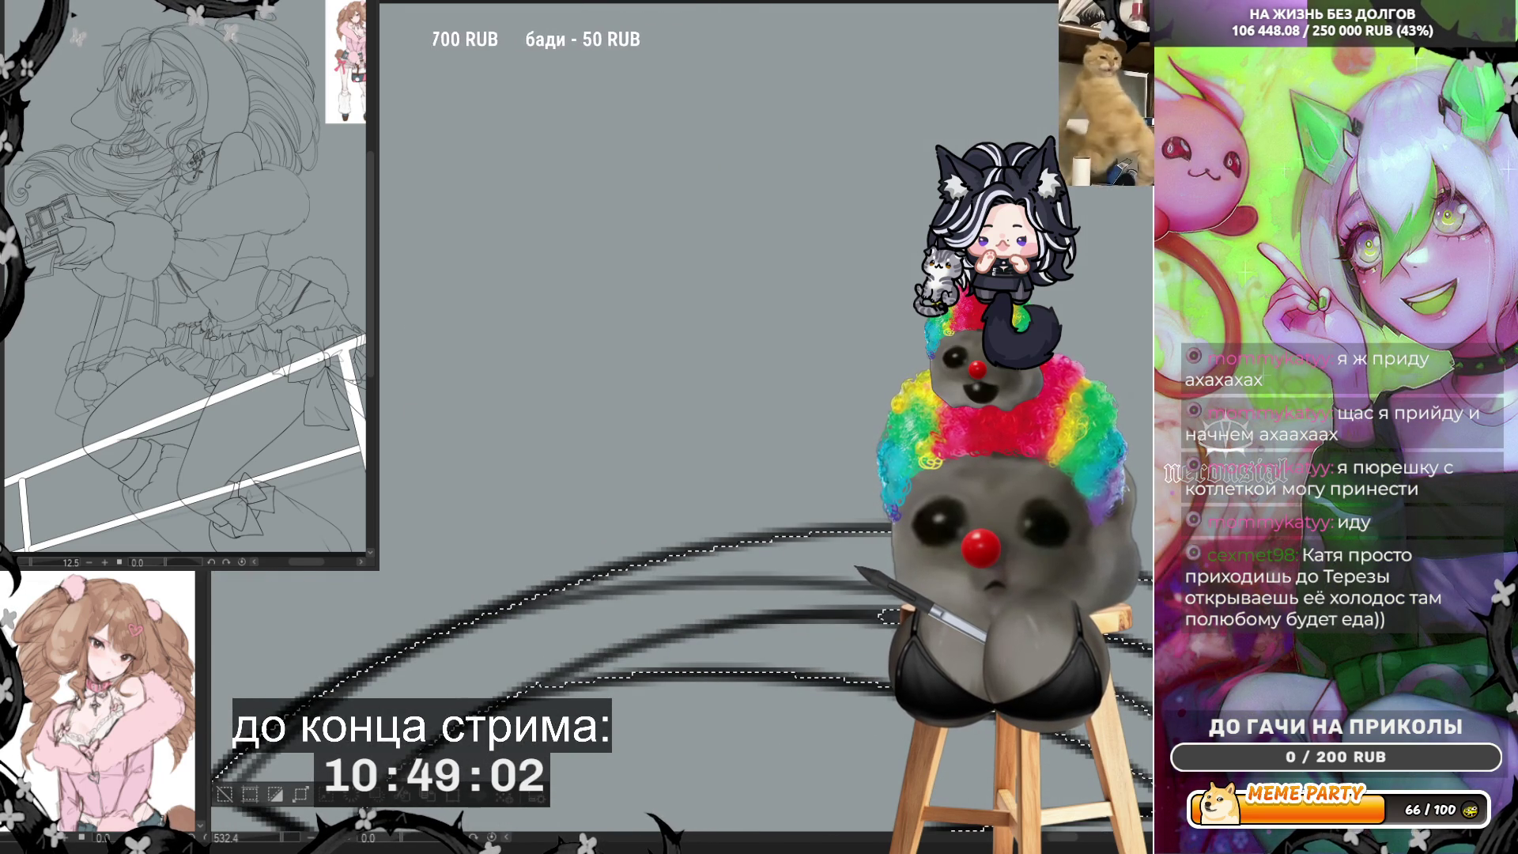
scroll(515, 484, "down", 2)
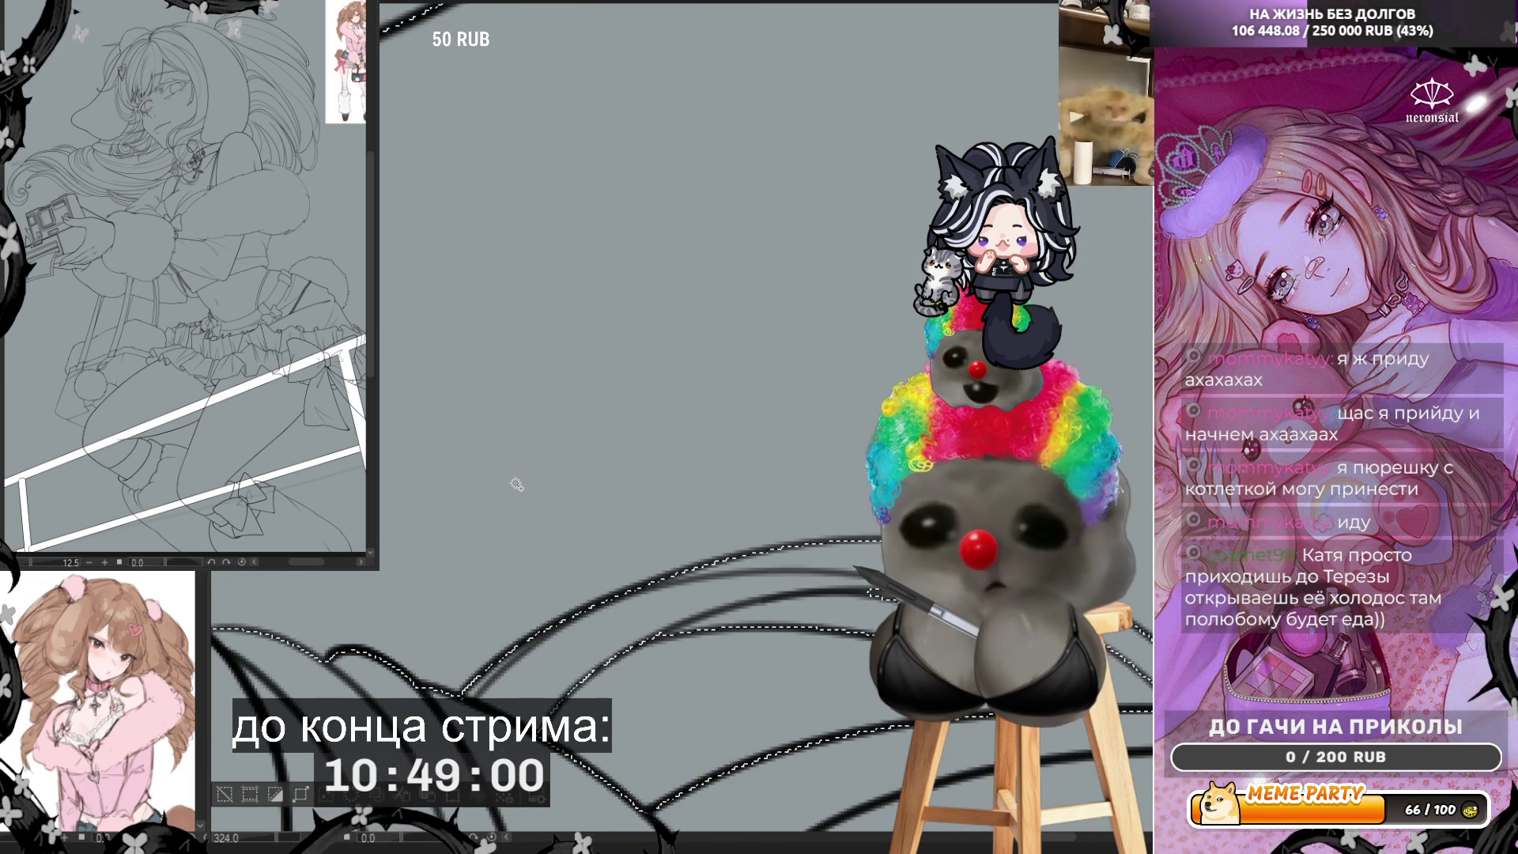
scroll(734, 496, "down", 4)
scroll(854, 644, "up", 4)
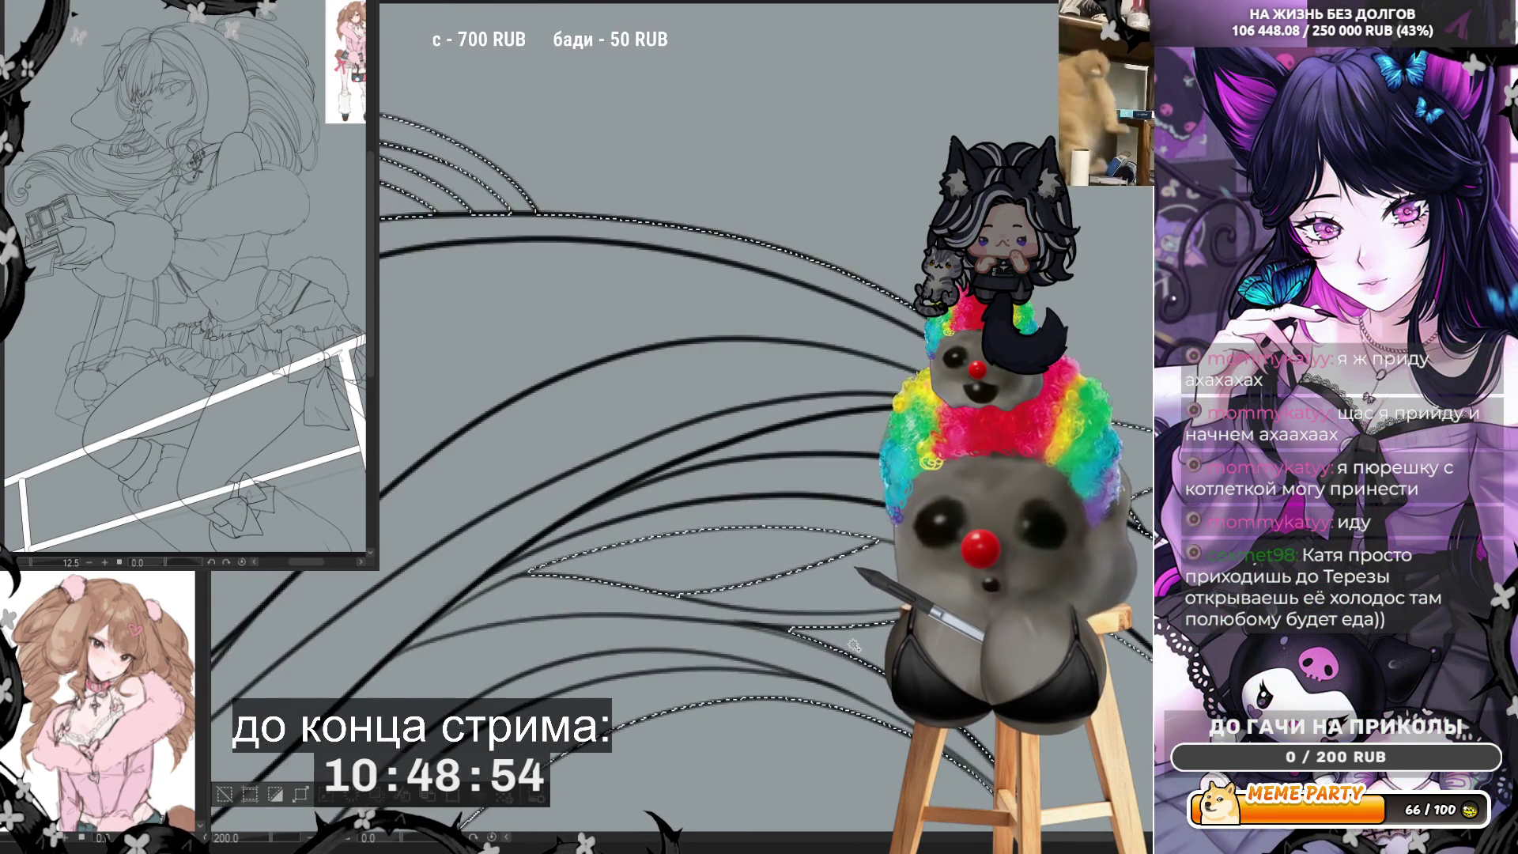
scroll(853, 644, "up", 3)
scroll(676, 591, "up", 5)
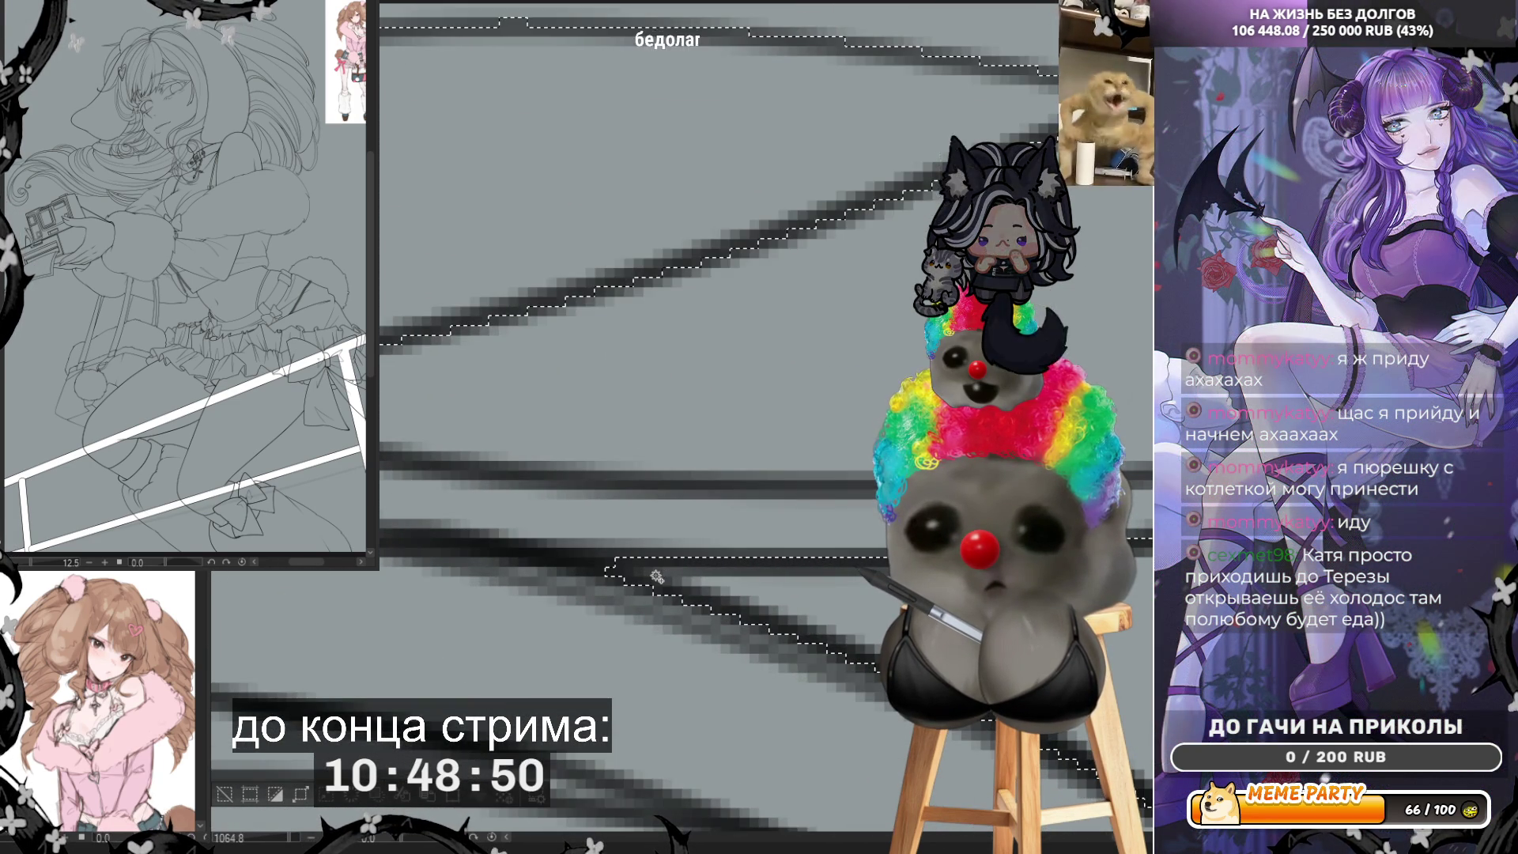
scroll(455, 501, "down", 5)
scroll(455, 500, "down", 2)
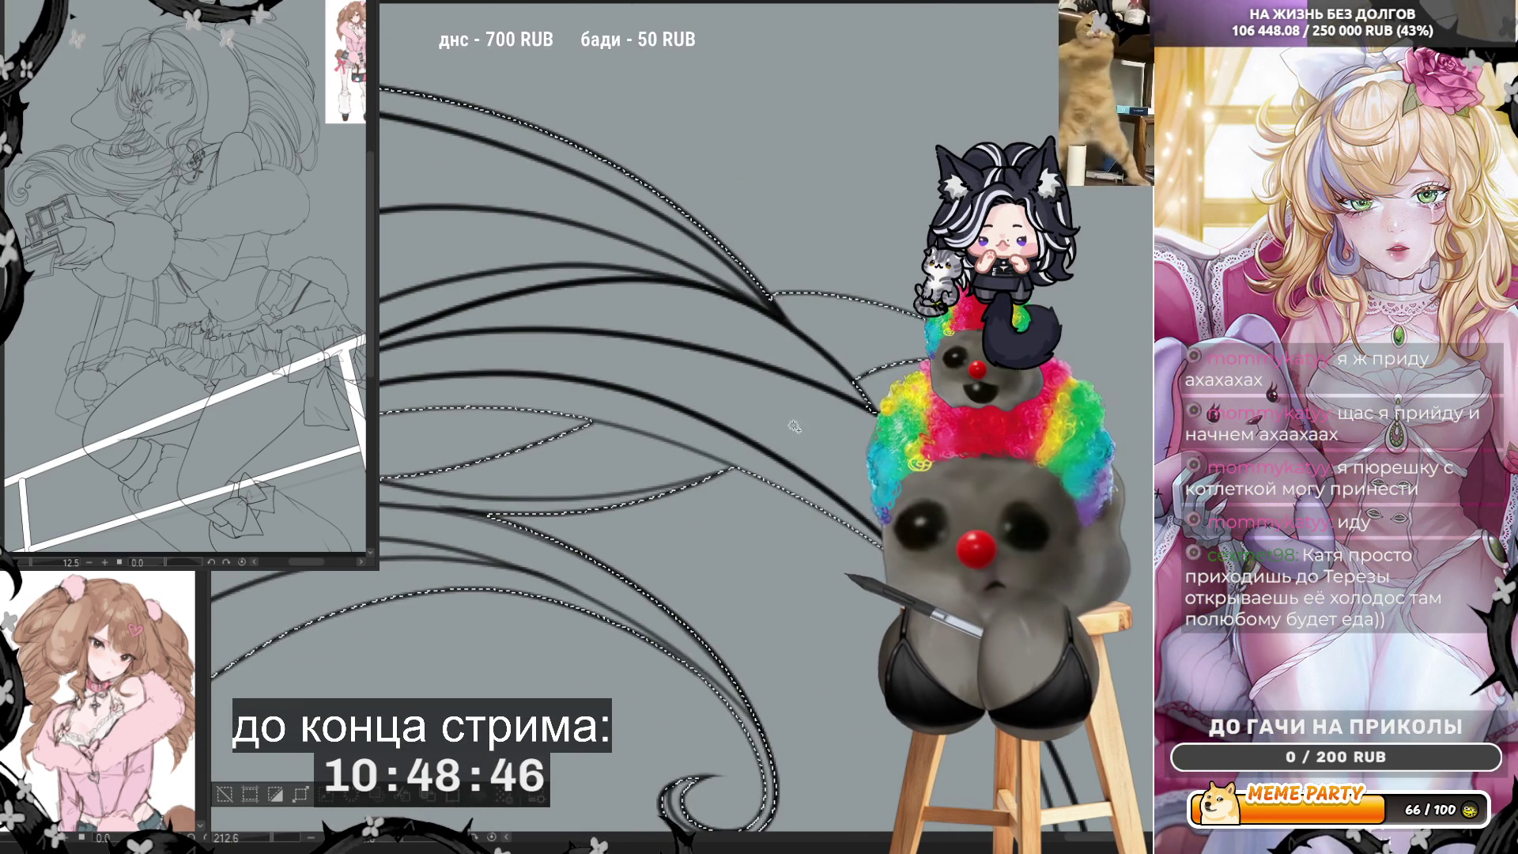
scroll(897, 636, "up", 2)
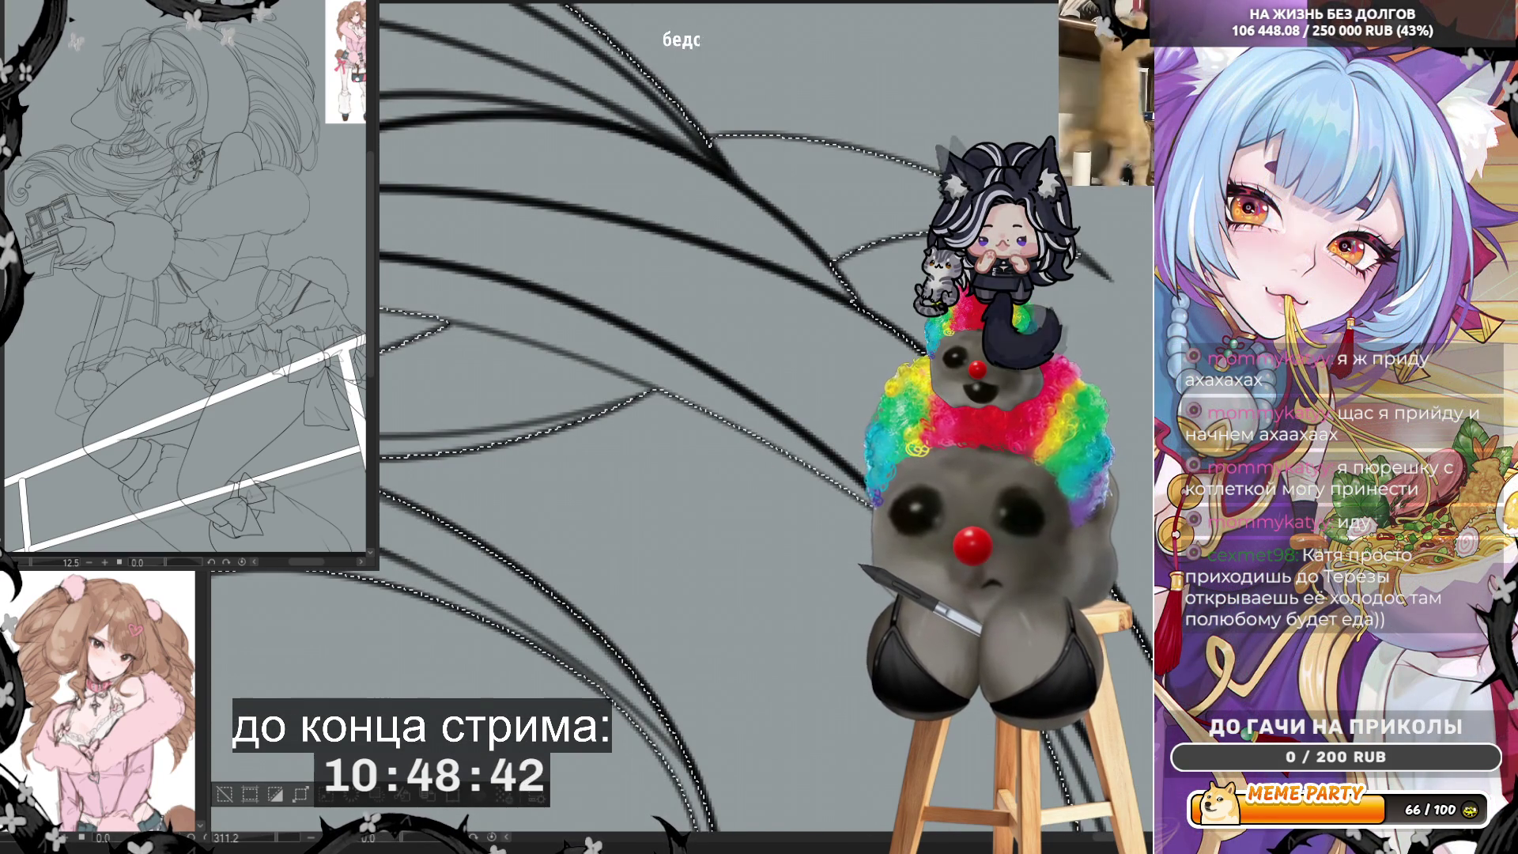
scroll(893, 501, "up", 1)
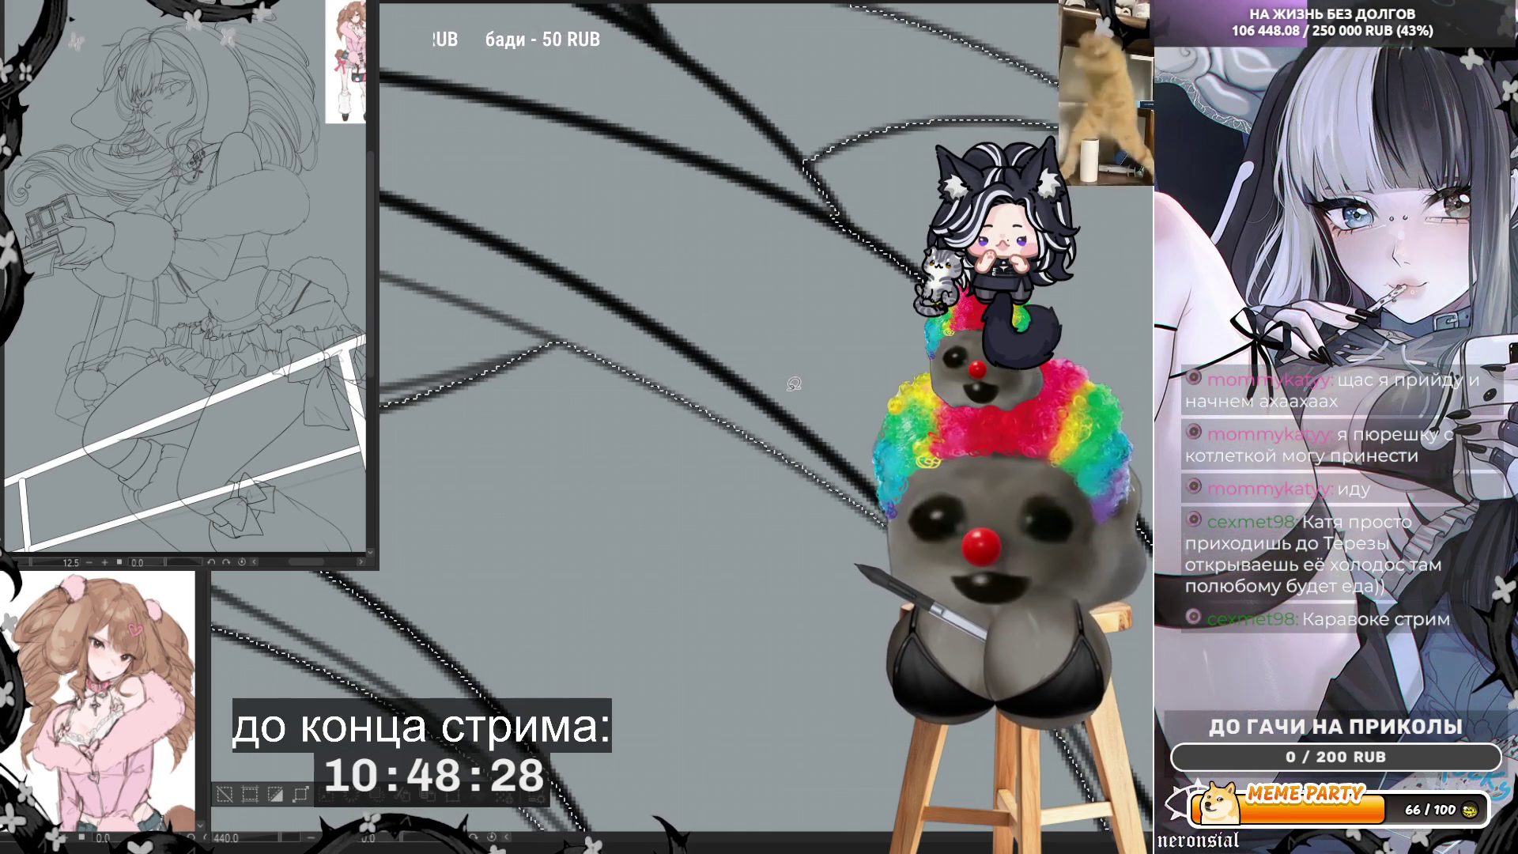
scroll(800, 237, "down", 2)
scroll(801, 237, "up", 1)
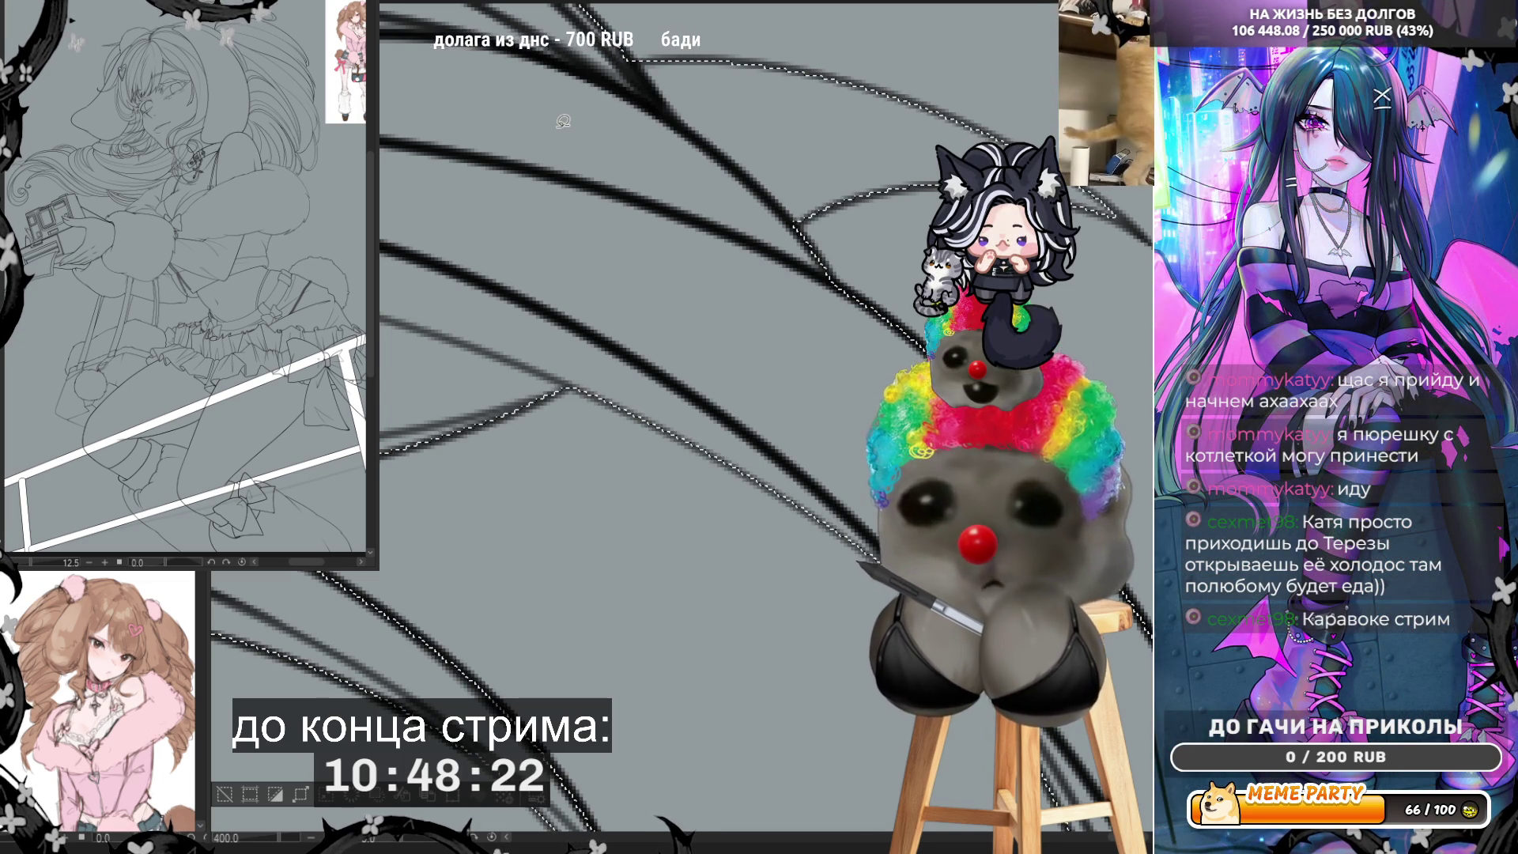
scroll(514, 521, "down", 3)
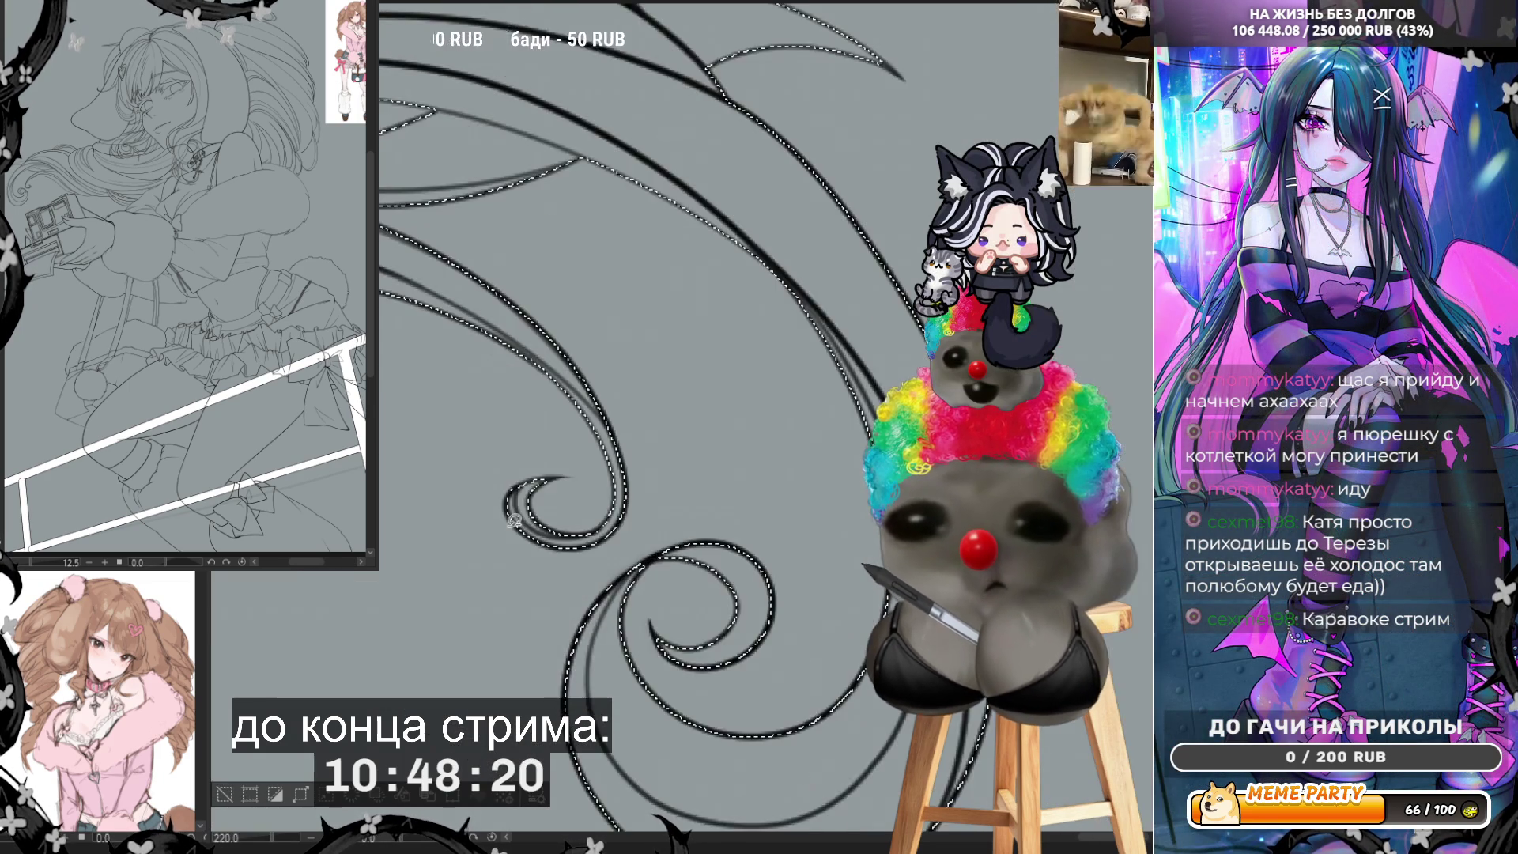
scroll(513, 522, "up", 2)
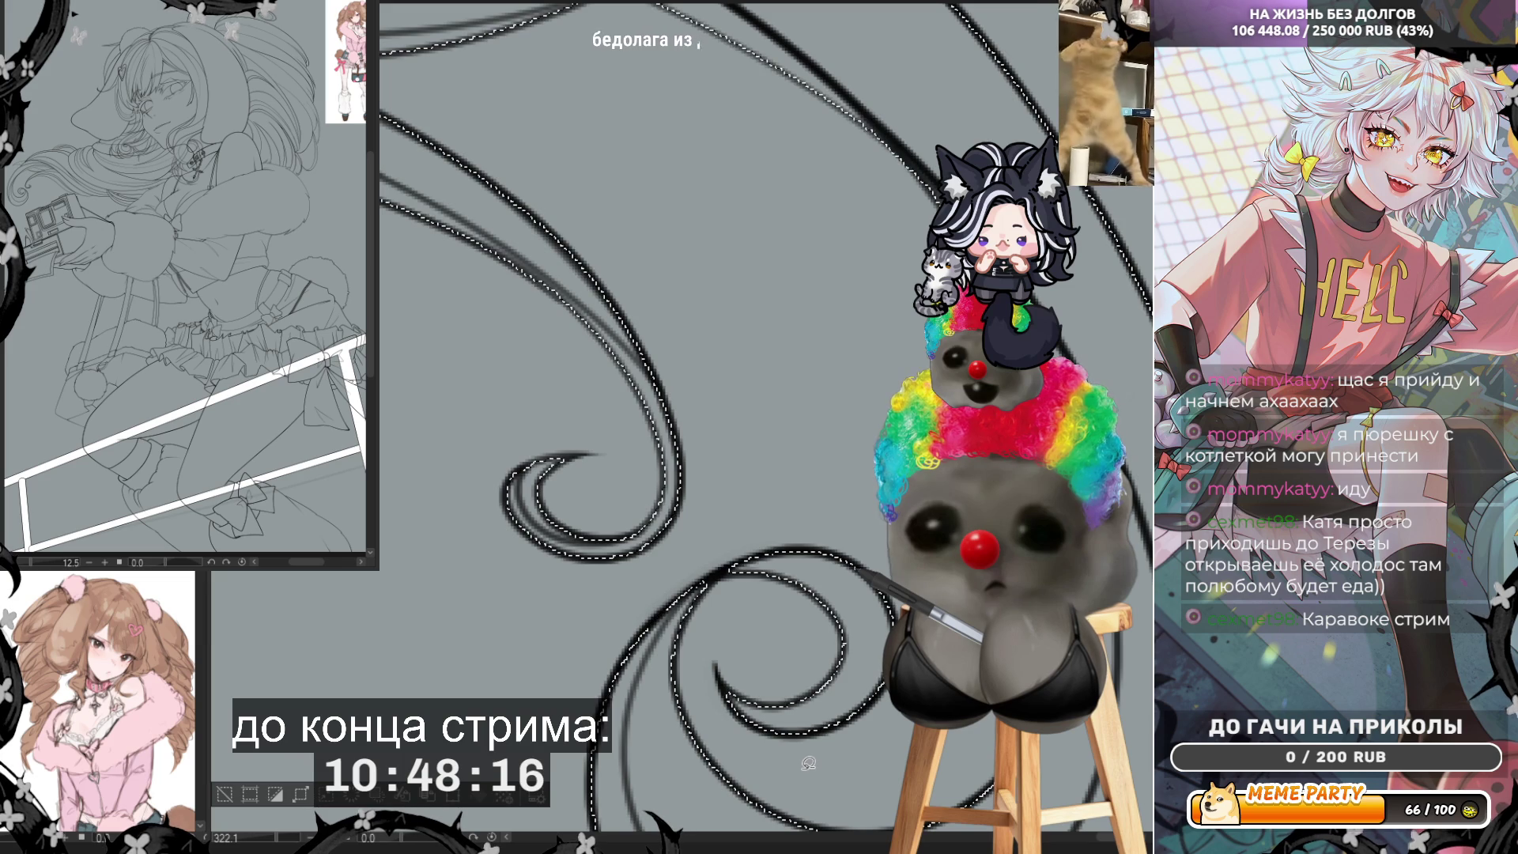
scroll(807, 762, "down", 6)
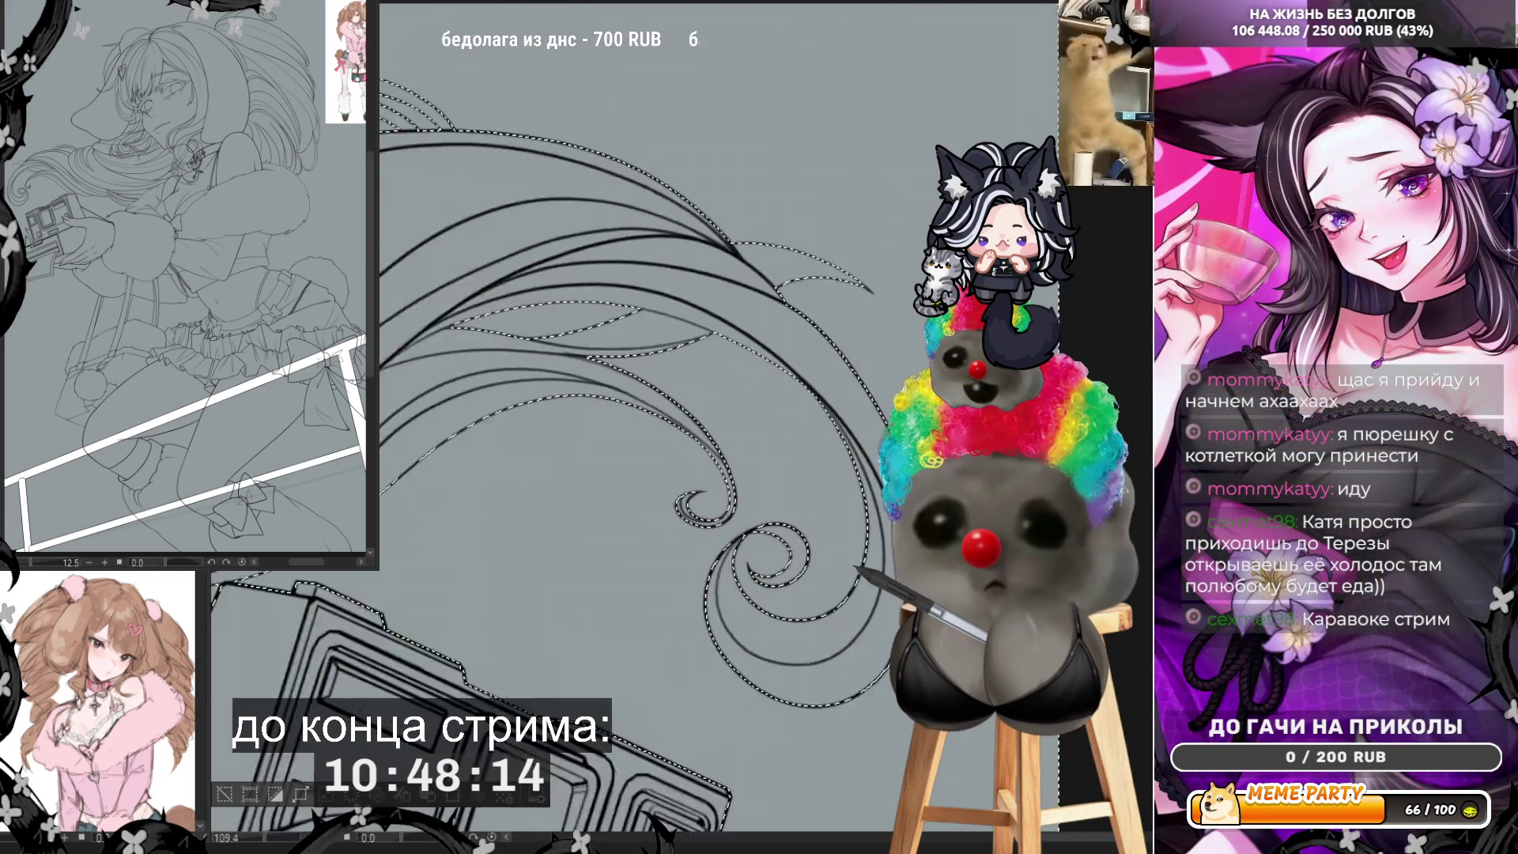
scroll(808, 763, "down", 2)
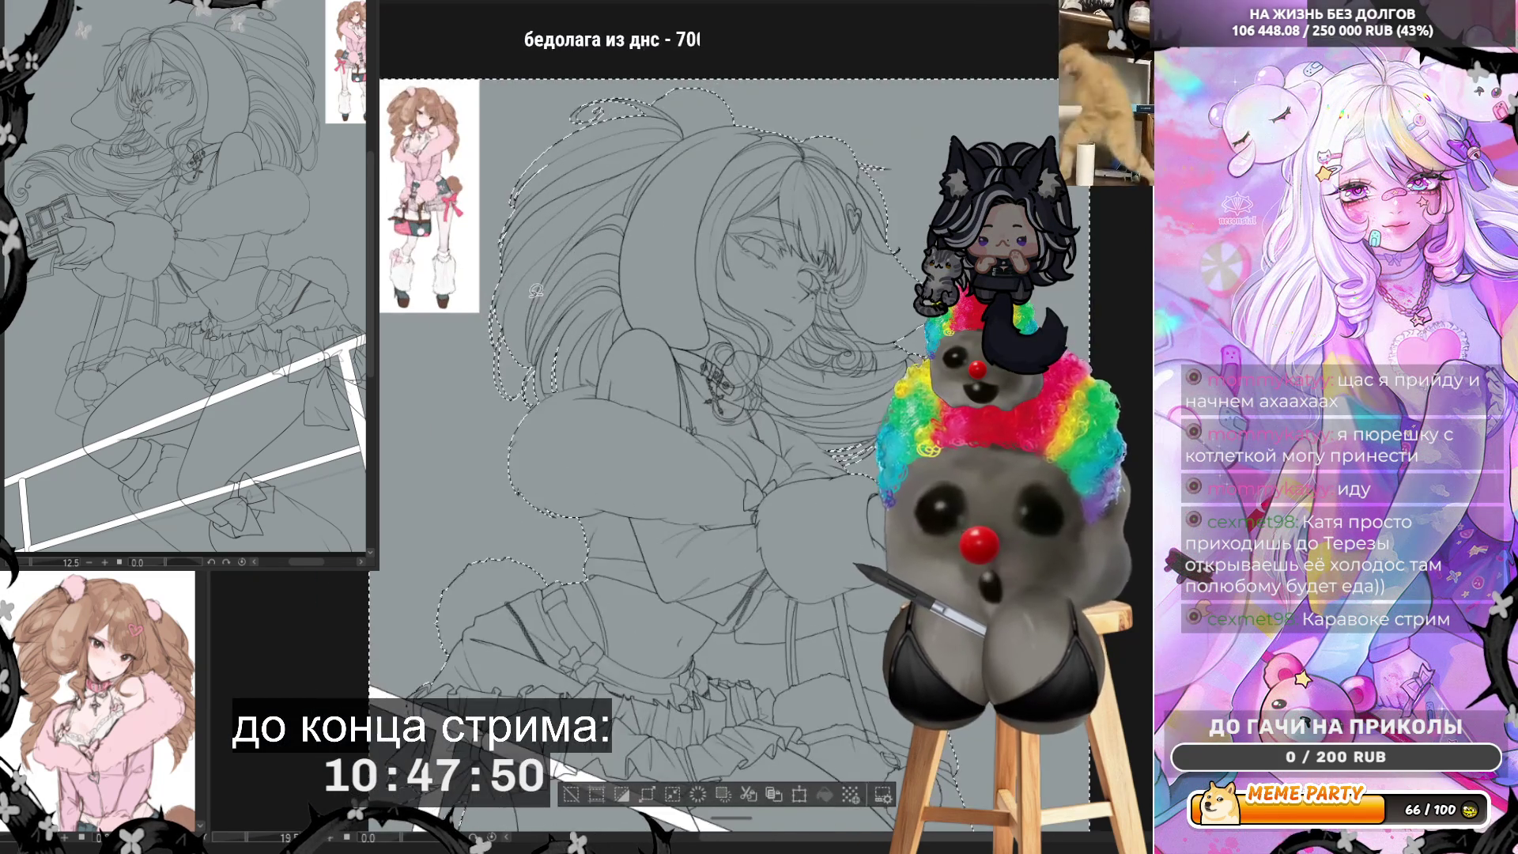
scroll(537, 289, "up", 4)
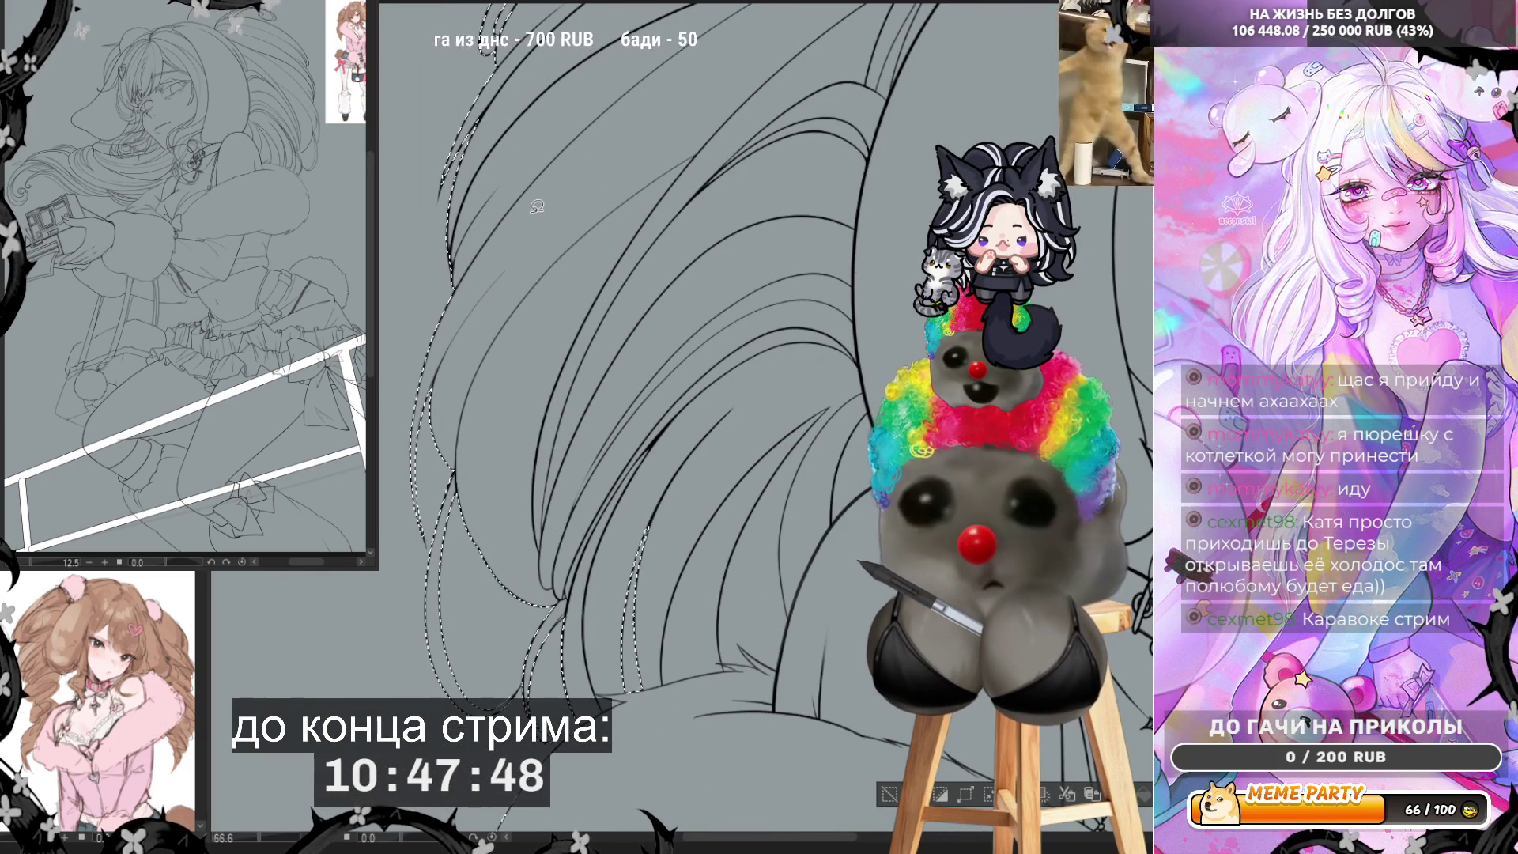